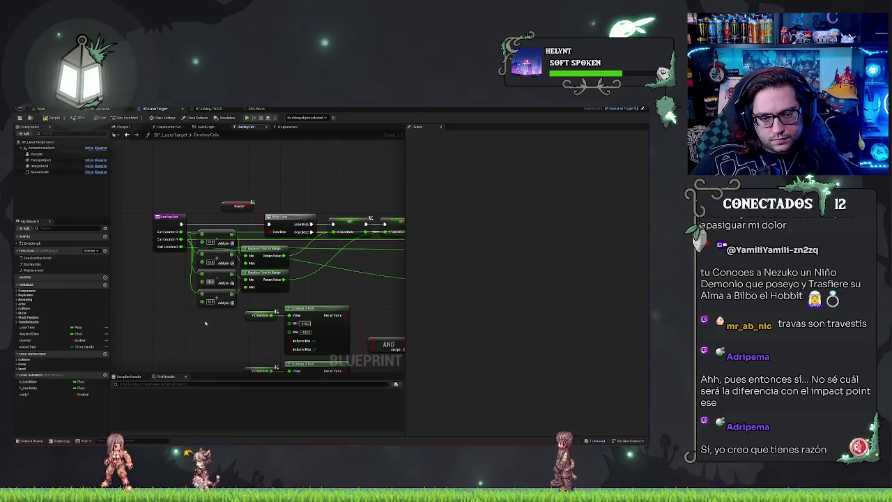
Finish editing the Add node's value and pan the graph to show the range-check nodes.
left_click(216, 335)
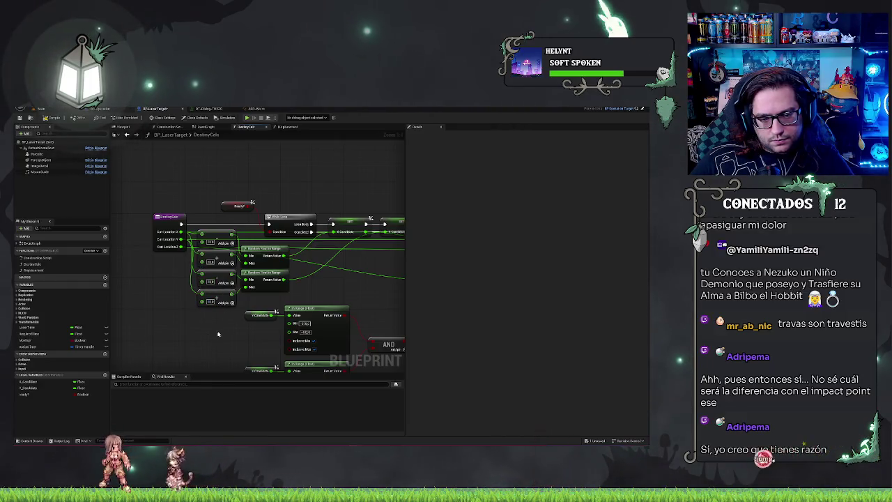
left_click_drag(224, 335, 171, 324)
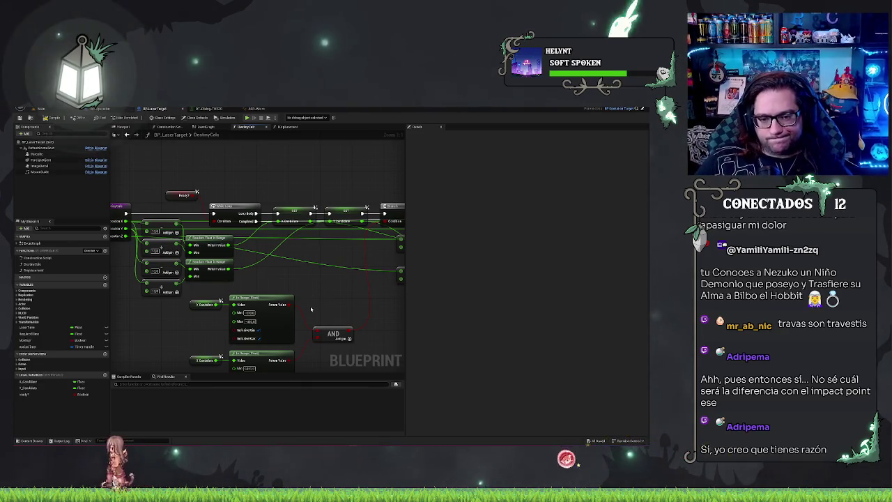
left_click_drag(365, 309, 382, 282)
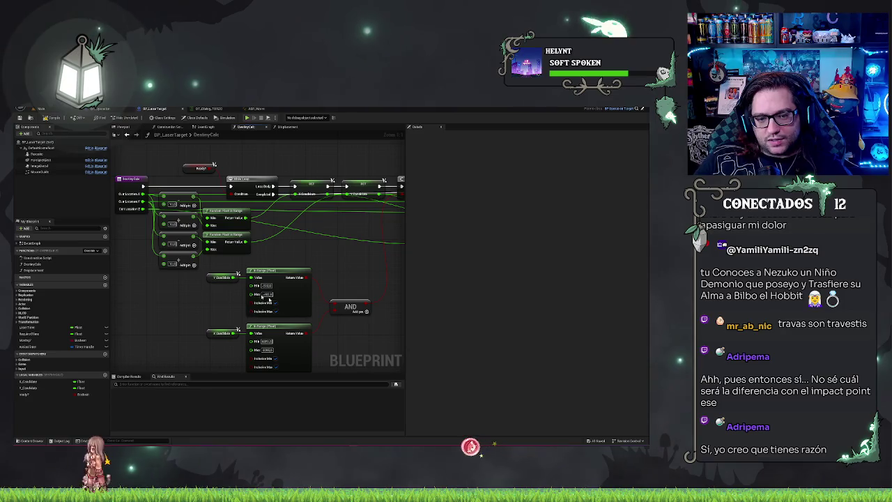
Find the collision channel settings in Project Settings by searching 'channel'.
left_click(40, 108)
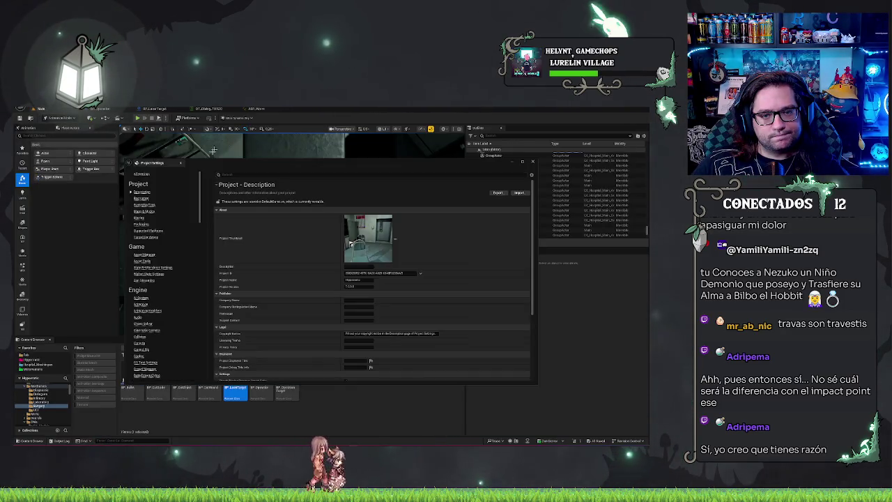
type("tom chann")
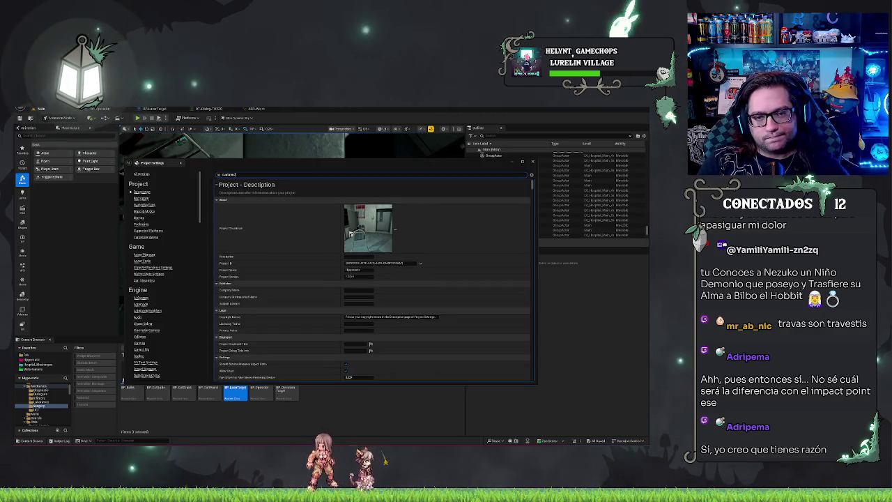
key("BackSpace")
key("BackSpace")
key("BackSpace")
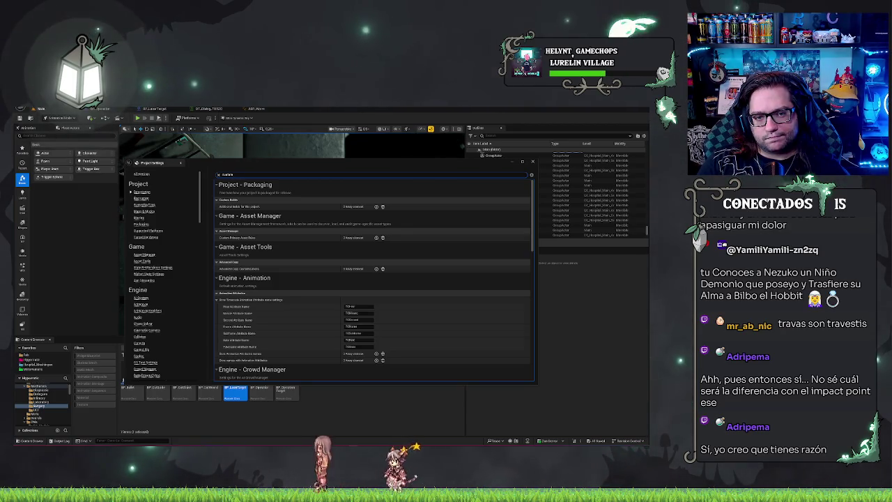
type(" col")
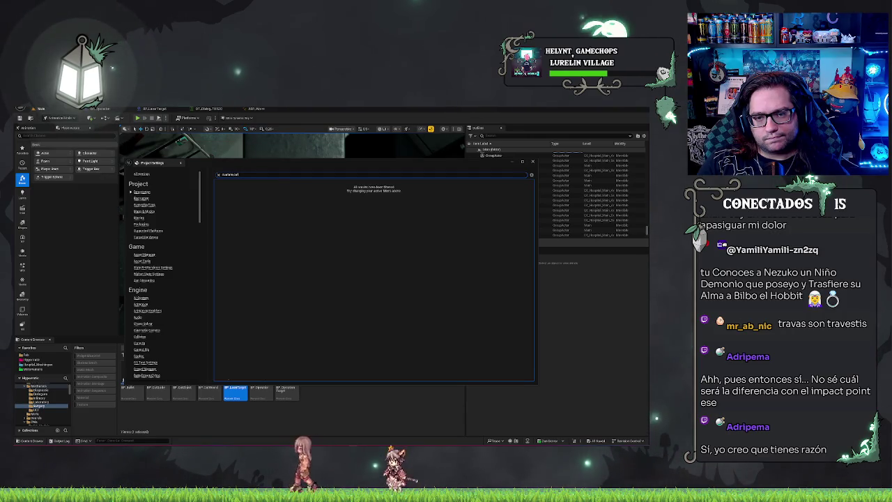
key("BackSpace")
key("BackSpace")
key("BackSpace")
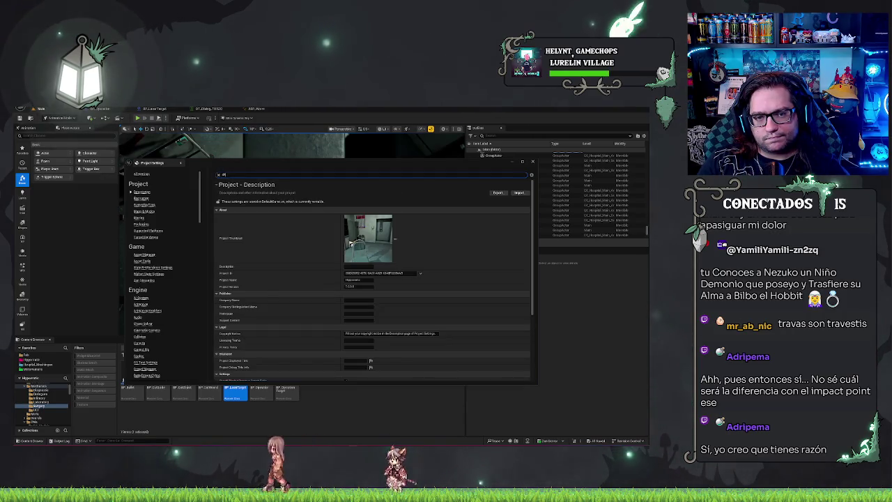
type("annel")
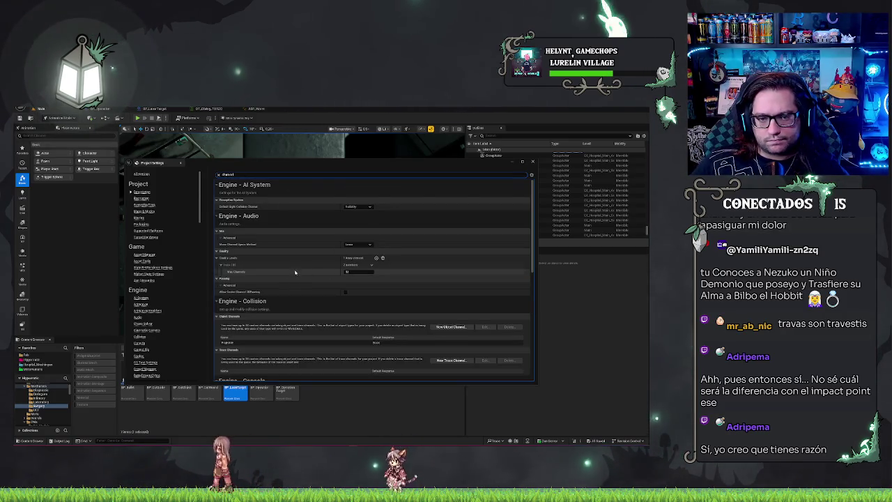
scroll(297, 275, "down", 3)
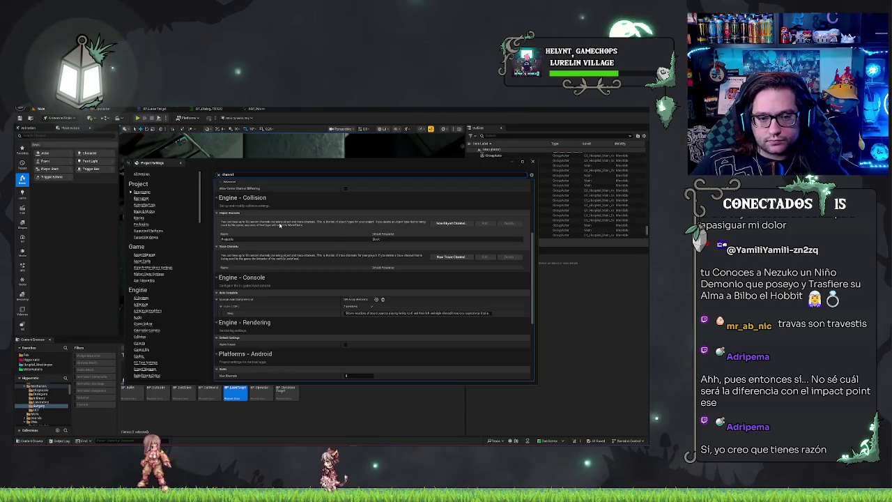
scroll(282, 229, "up", 1)
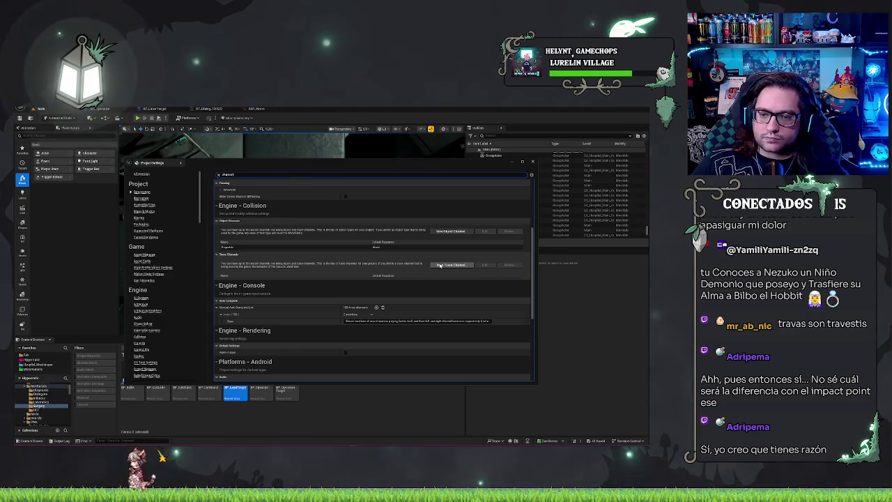
Create a trace channel named Engine with Ignore default response and dock the settings window.
left_click(440, 265)
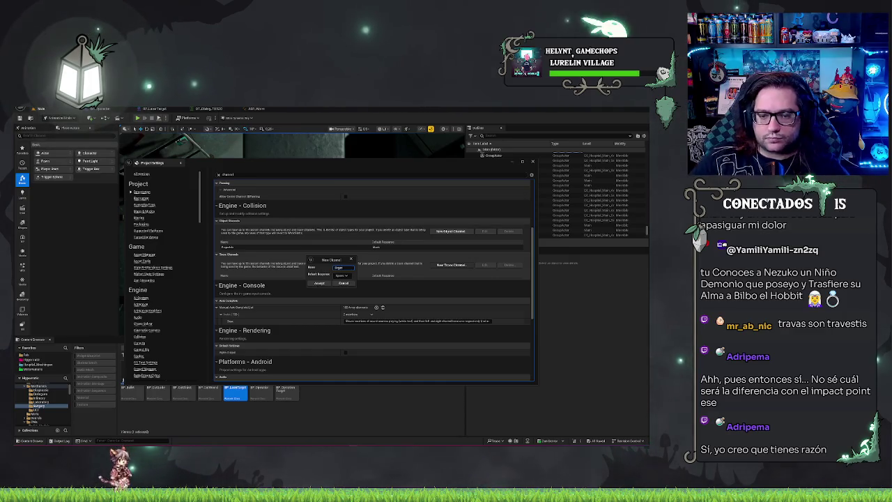
left_click(319, 283)
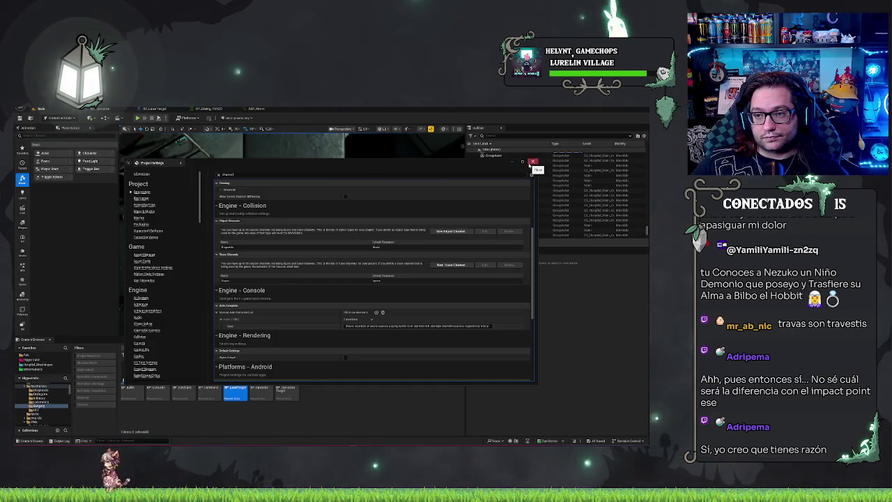
left_click_drag(139, 165, 94, 113)
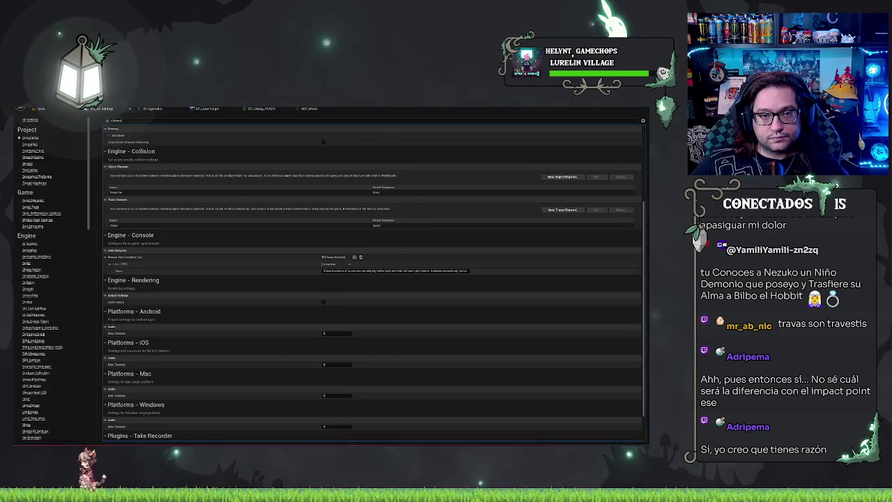
Open and compile BP_Operation, then switch its Collision Presets to Custom and pick the Object Type.
left_click(202, 109)
left_click(153, 109)
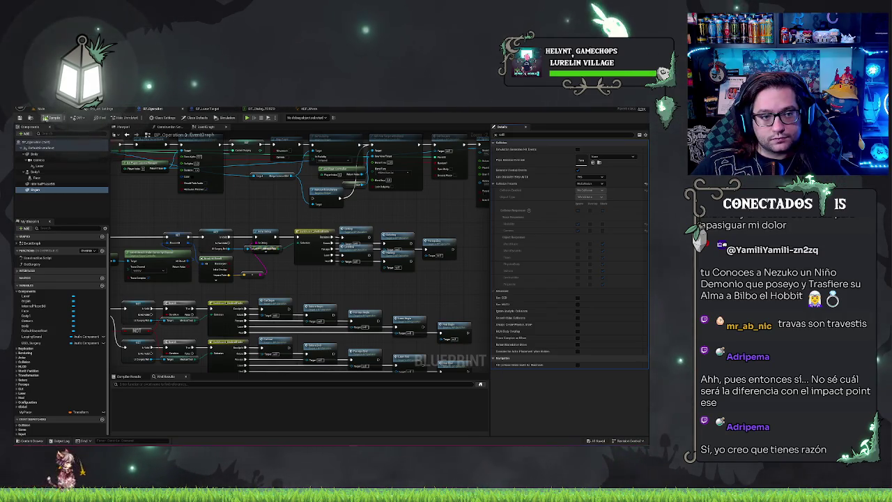
left_click(50, 119)
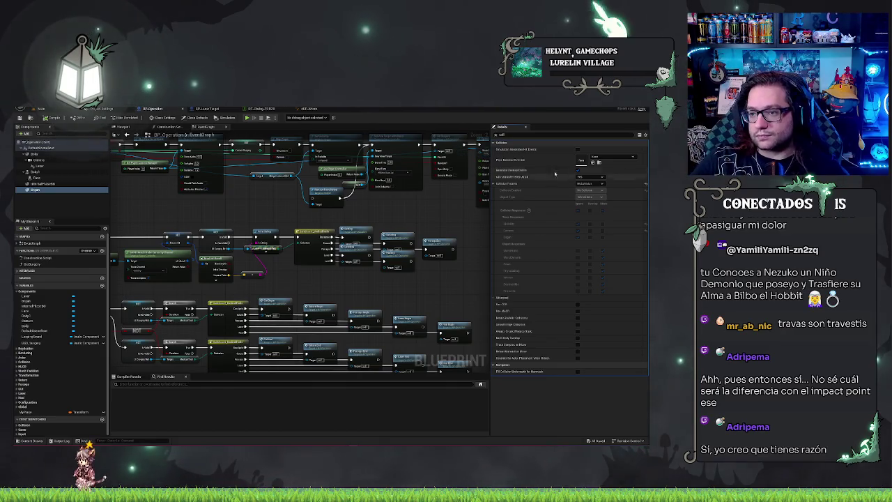
left_click(598, 184)
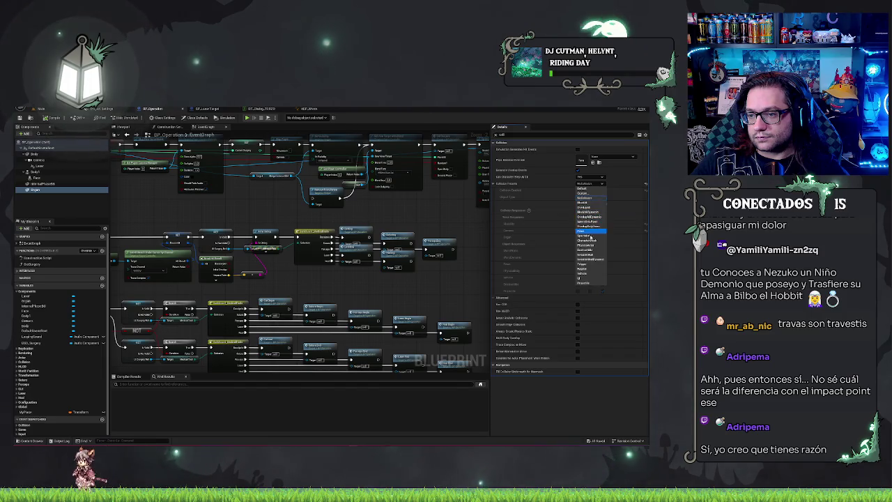
left_click(583, 193)
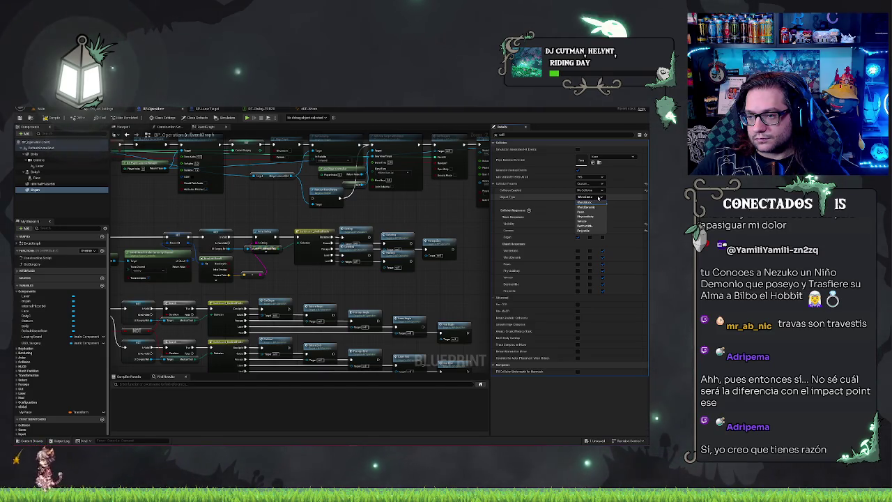
left_click(598, 198)
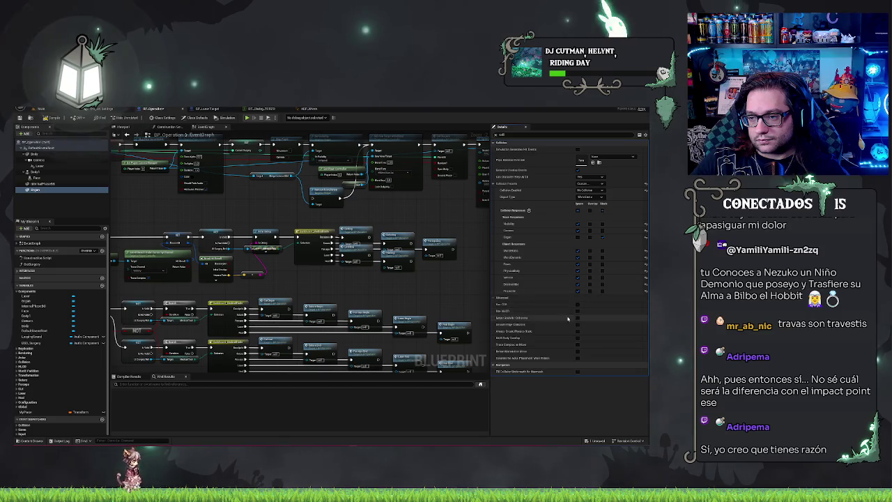
Change the Line Trace by Channel node's Trace Channel in BP_LaserTarget, then return to the Main level.
left_click(201, 110)
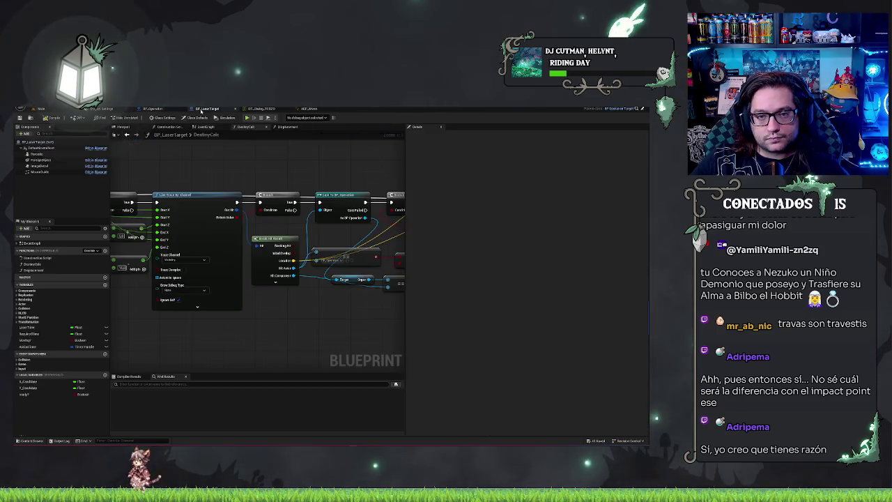
left_click(260, 289)
left_click_drag(235, 350, 300, 358)
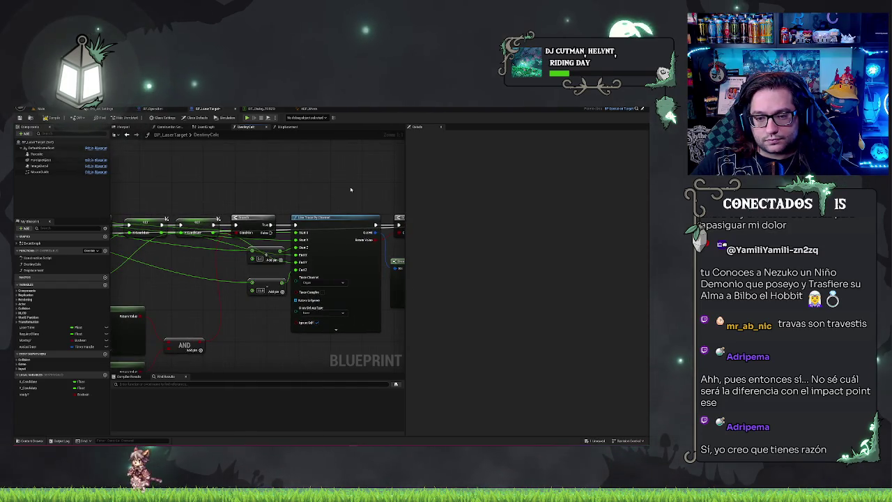
left_click_drag(351, 188, 351, 159)
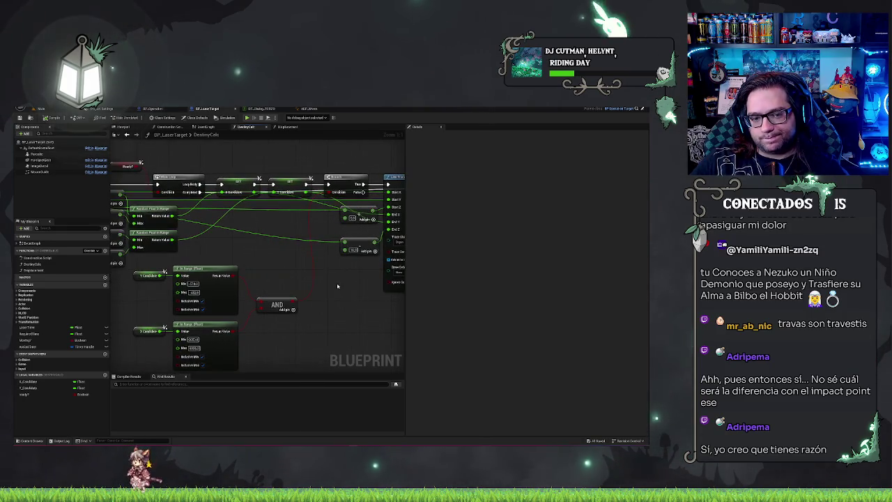
mouse_move(248, 295)
left_mouse_down()
mouse_move(194, 250)
mouse_move(239, 321)
left_mouse_up()
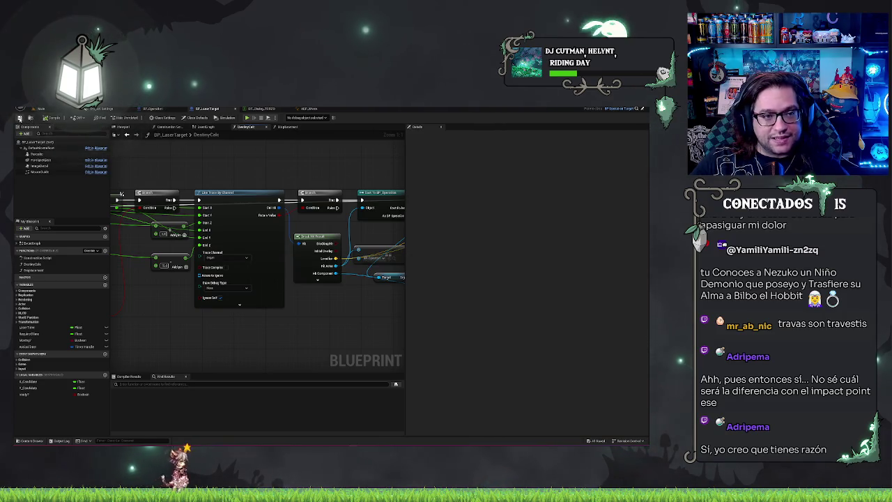
left_click(54, 110)
mouse_move(326, 228)
left_mouse_down()
mouse_move(293, 228)
mouse_move(326, 227)
left_mouse_up()
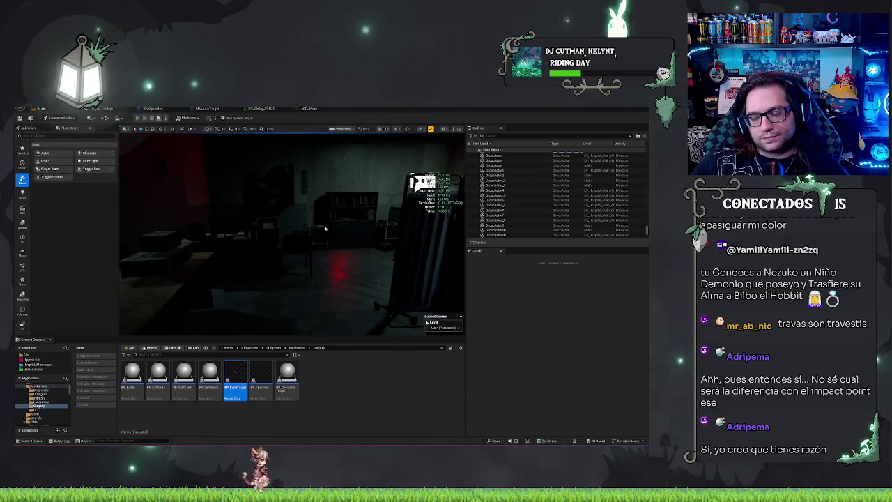
Play the level, dismiss the dialogue, drag the laser along the torso's yellow guide, and stop with Esc.
key("alt+p")
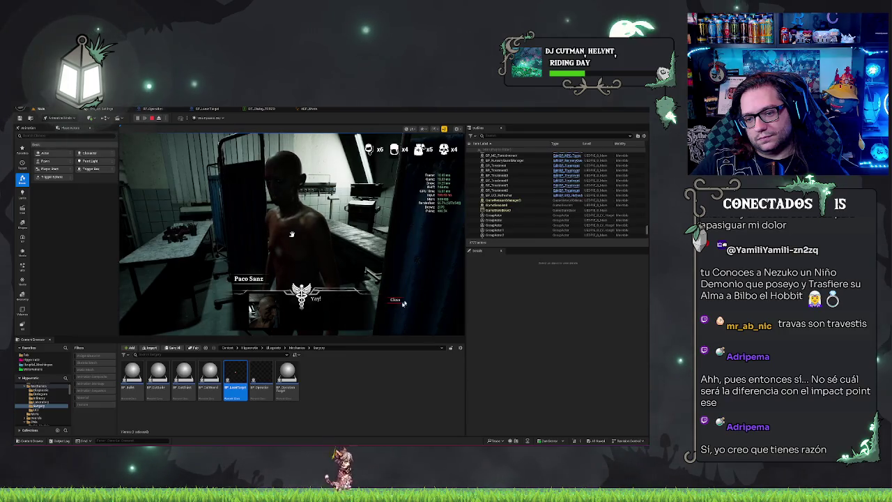
left_click(399, 307)
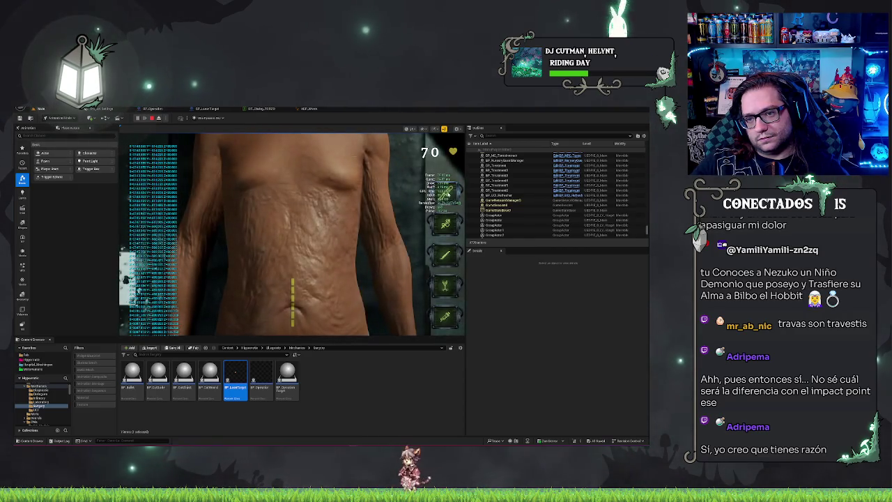
left_click_drag(289, 308, 291, 326)
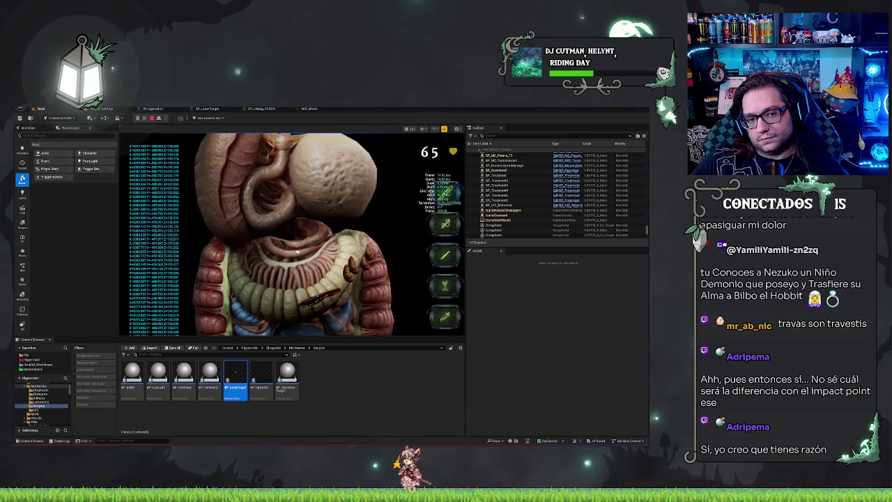
key("Escape")
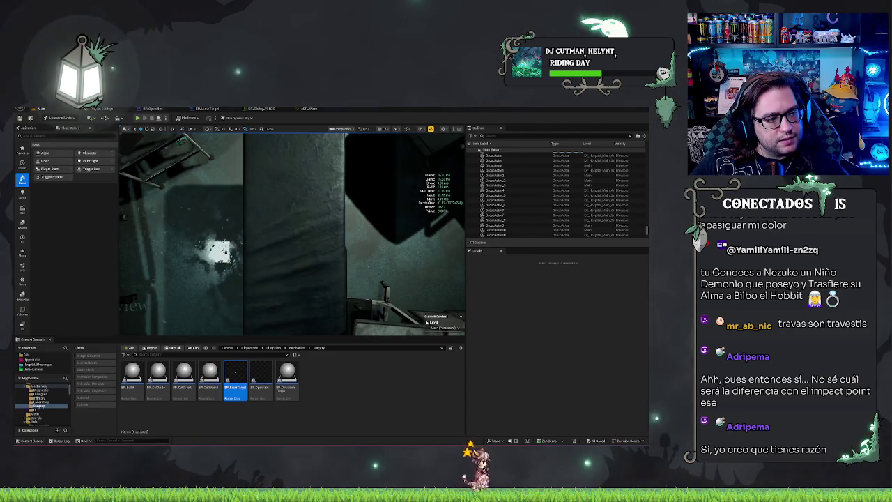
left_click(208, 109)
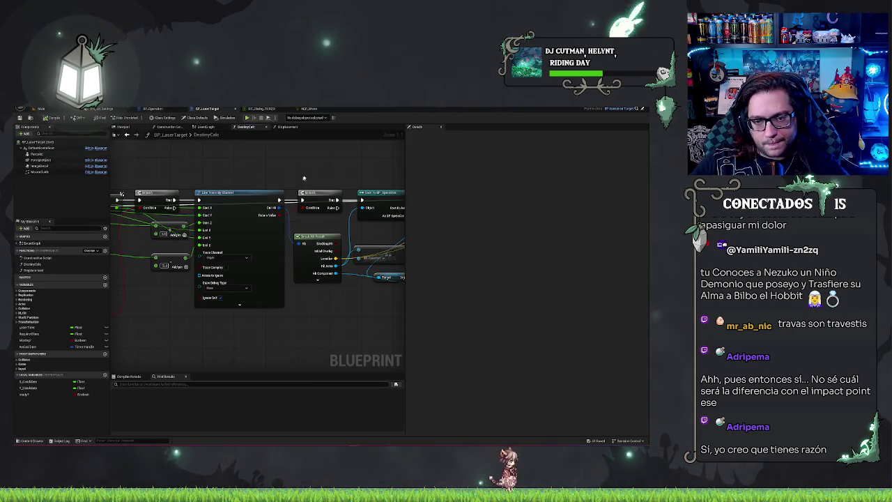
Set the Line Trace By Channel's Draw Debug Type to Persistent, then return to the Main level.
left_click_drag(308, 173, 312, 171)
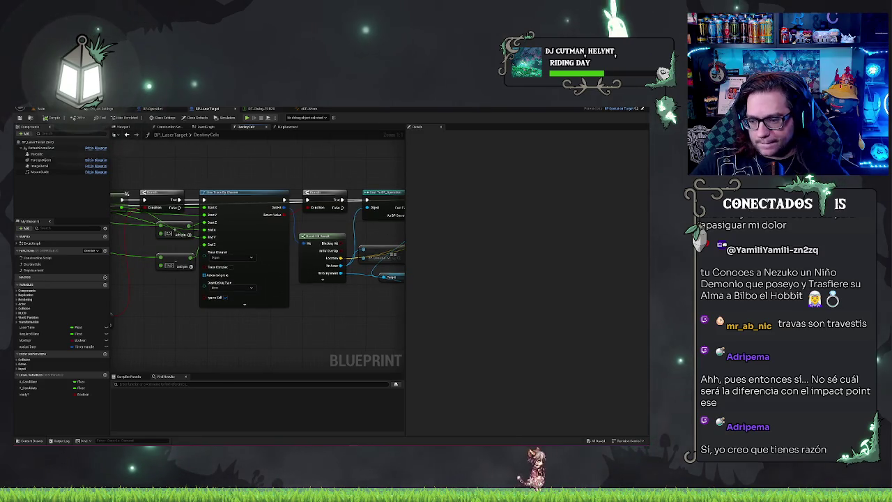
left_click(65, 109)
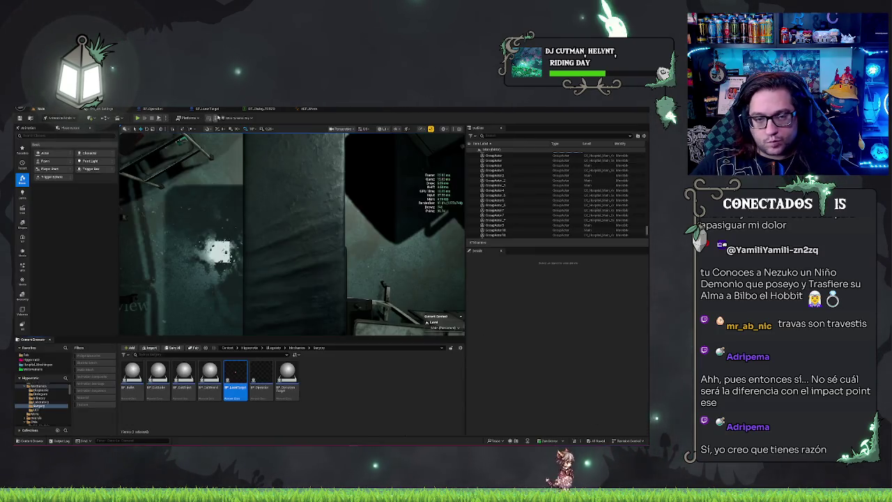
left_click(202, 110)
left_click_drag(303, 170, 319, 183)
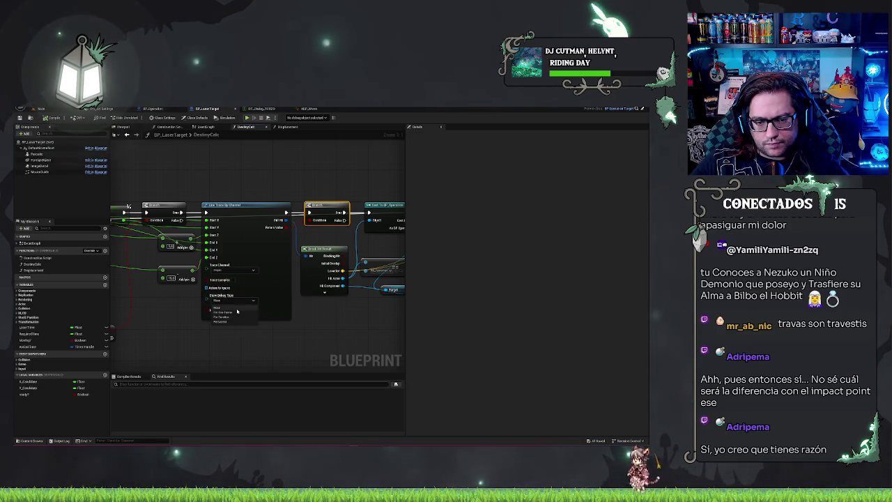
left_click(229, 322)
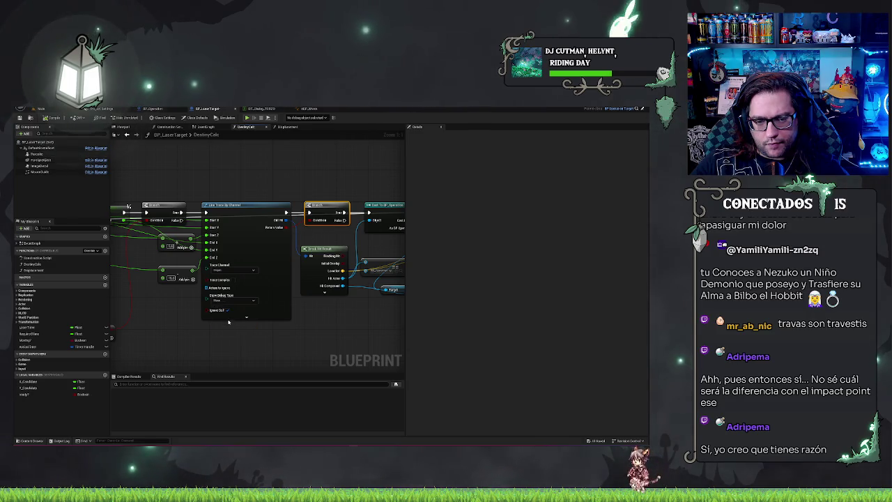
left_click_drag(218, 339, 277, 339)
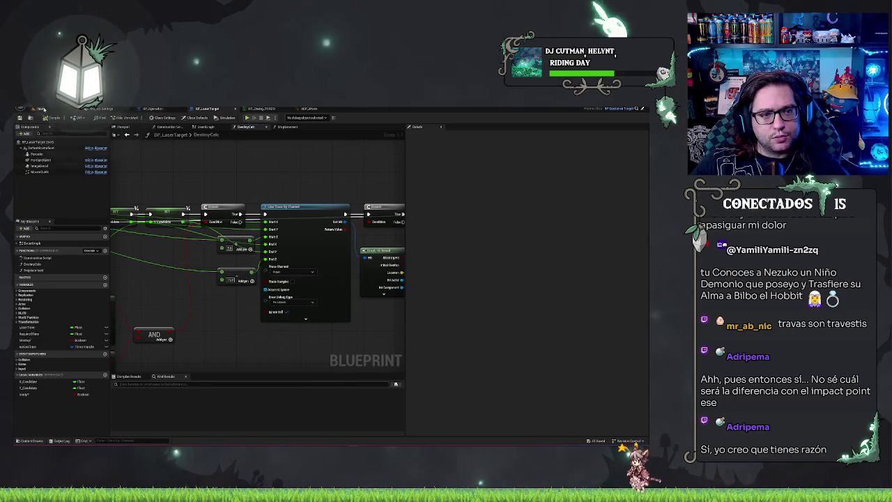
left_click(42, 109)
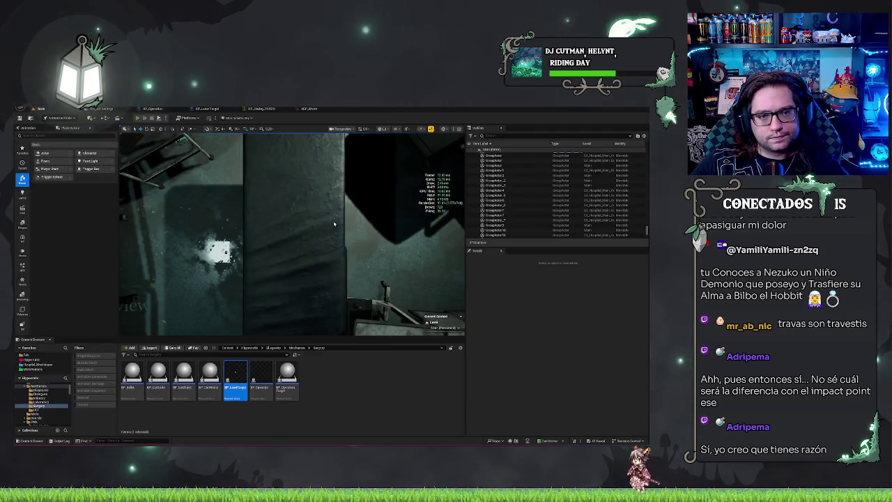
Play the level, dismiss the ready prompt, cut along the abdomen guide, and stop with Esc.
key("alt+p")
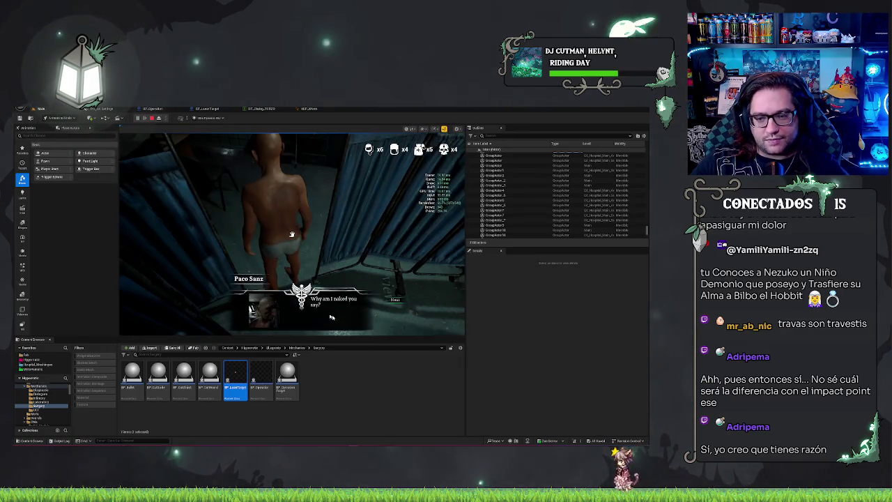
left_click(391, 309)
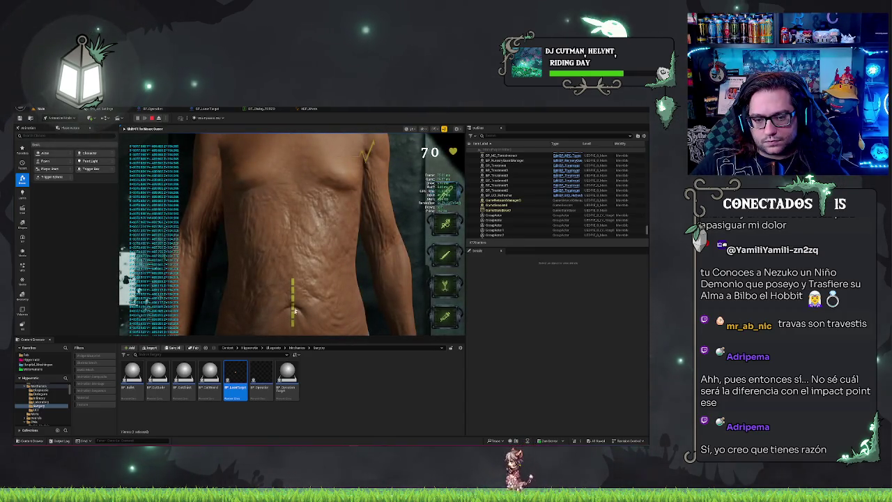
left_click(304, 282)
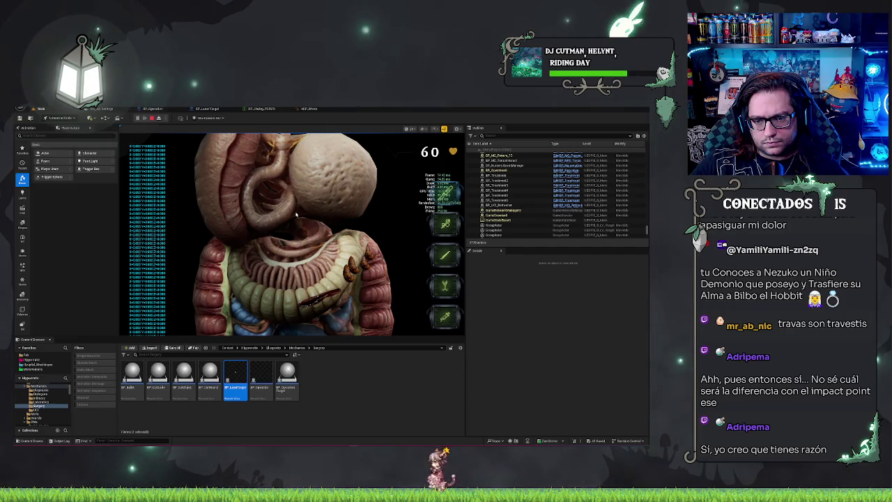
key("Escape")
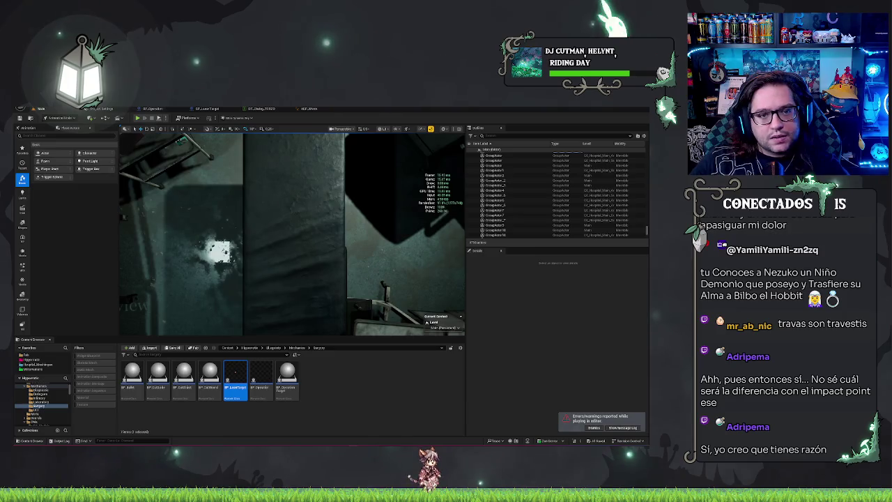
Switch through the ABP_Worm and Project Settings tabs, ending on the Main level.
left_click(309, 109)
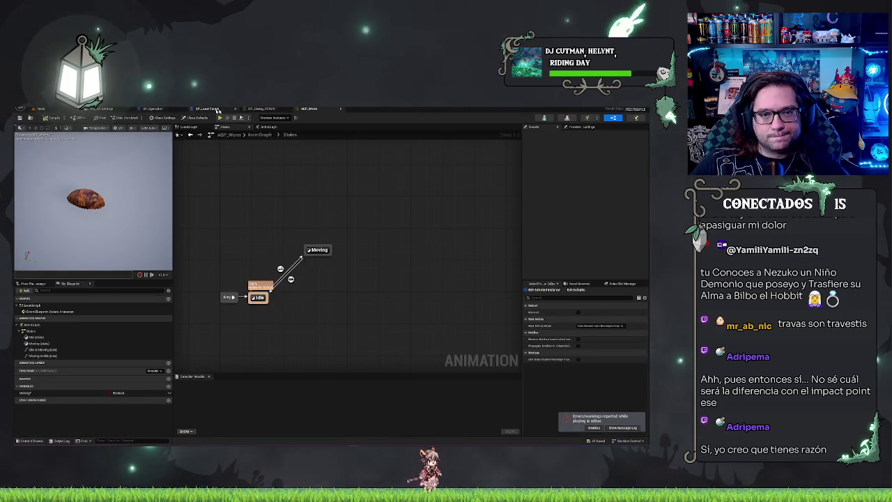
left_click(103, 109)
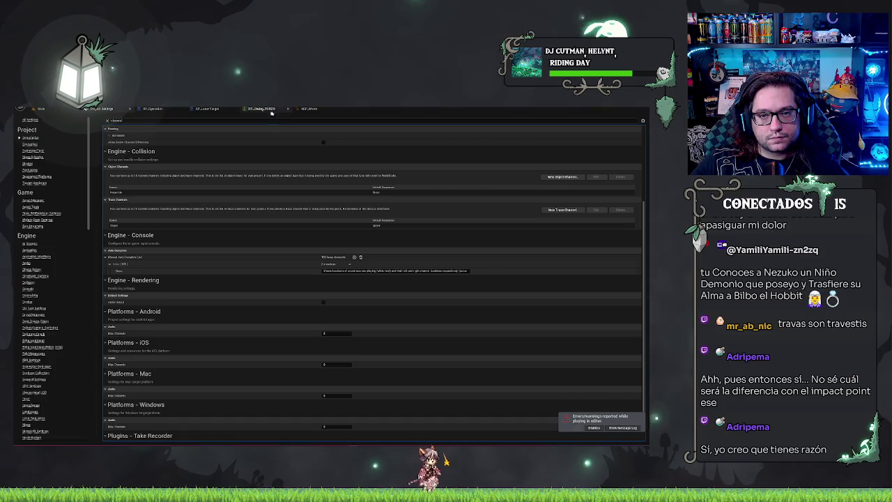
left_click(301, 109)
left_click(42, 109)
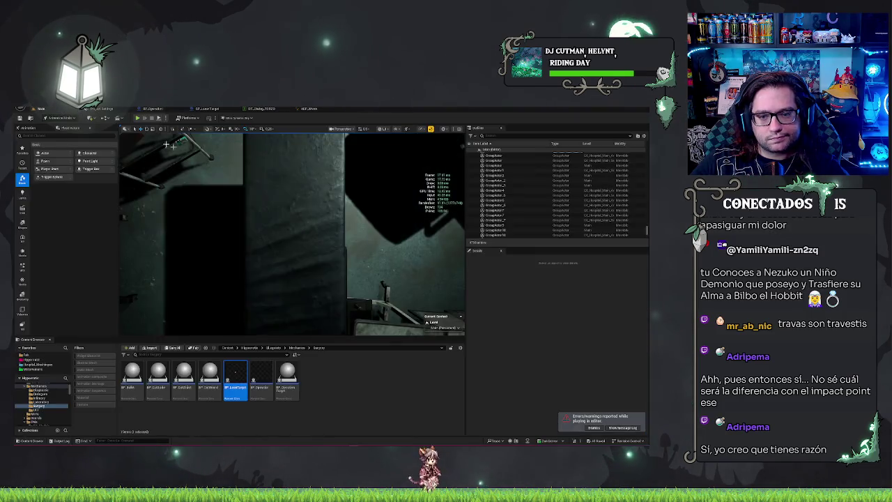
Add a Set Ready node on the Branch's False path and wire Cast Failed into a duplicate of it.
left_click(236, 109)
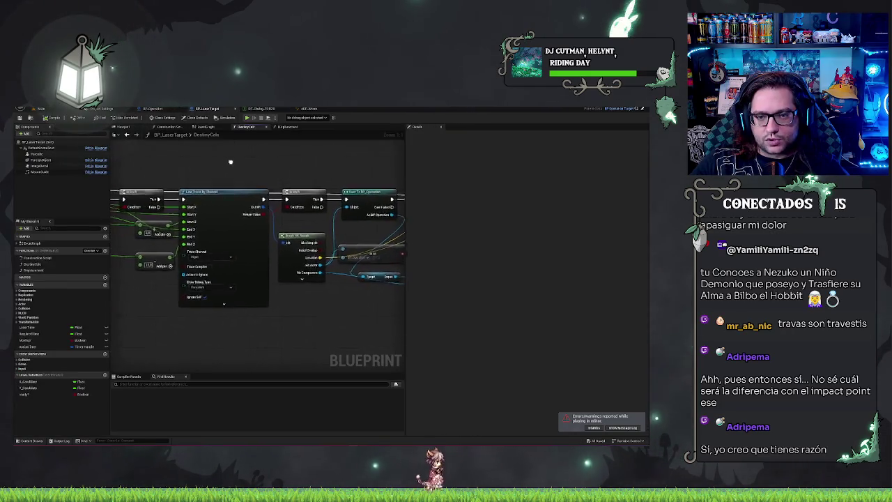
left_click_drag(230, 162, 177, 195)
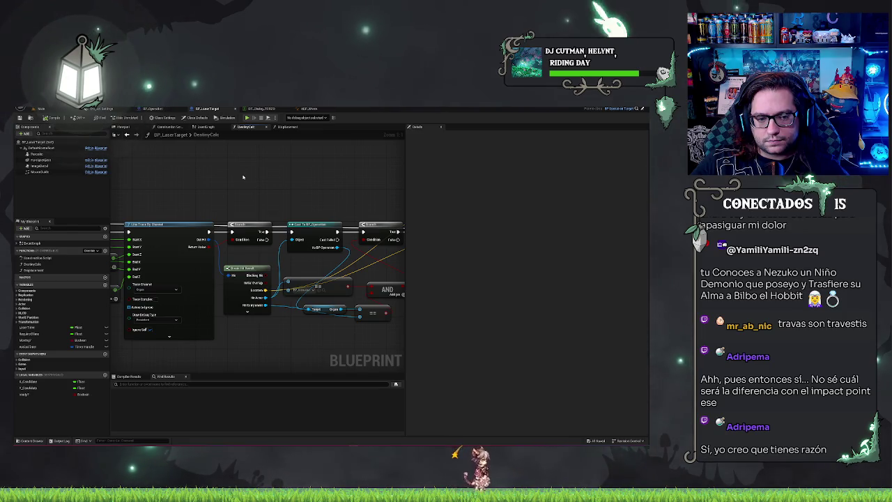
mouse_move(261, 240)
left_mouse_down()
mouse_move(268, 253)
mouse_move(408, 282)
mouse_move(276, 279)
mouse_move(207, 234)
left_mouse_up()
mouse_move(249, 268)
left_mouse_down()
mouse_move(348, 269)
mouse_move(405, 282)
mouse_move(358, 284)
left_mouse_up()
left_click(390, 237)
key("ctrl+c")
key("ctrl+v")
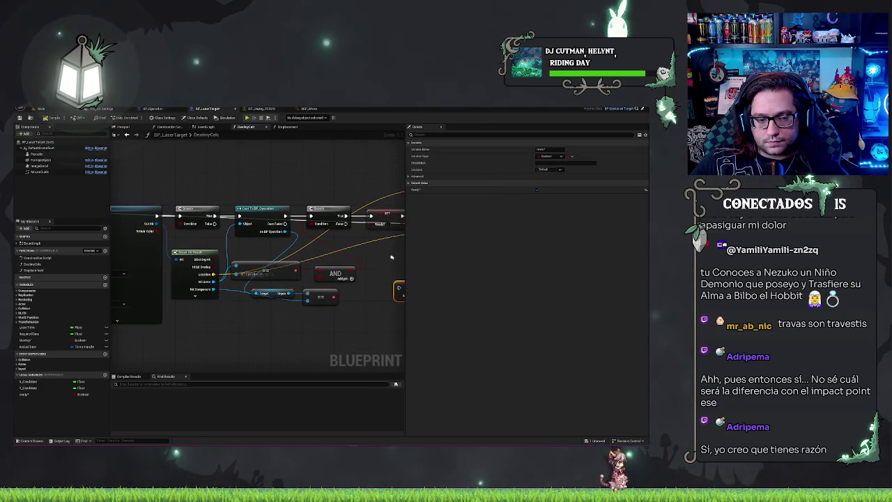
mouse_move(205, 224)
left_mouse_down()
mouse_move(254, 279)
mouse_move(363, 286)
mouse_move(320, 287)
left_mouse_up()
left_click_drag(104, 279, 291, 290)
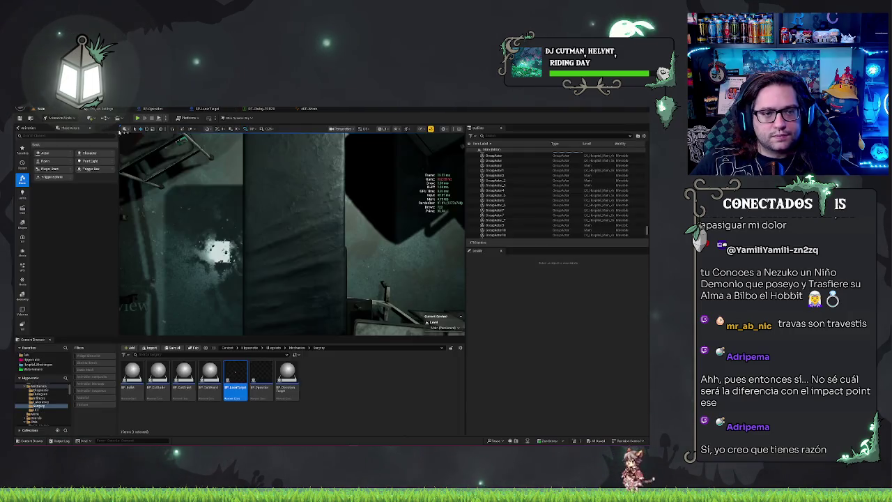
left_click(40, 108)
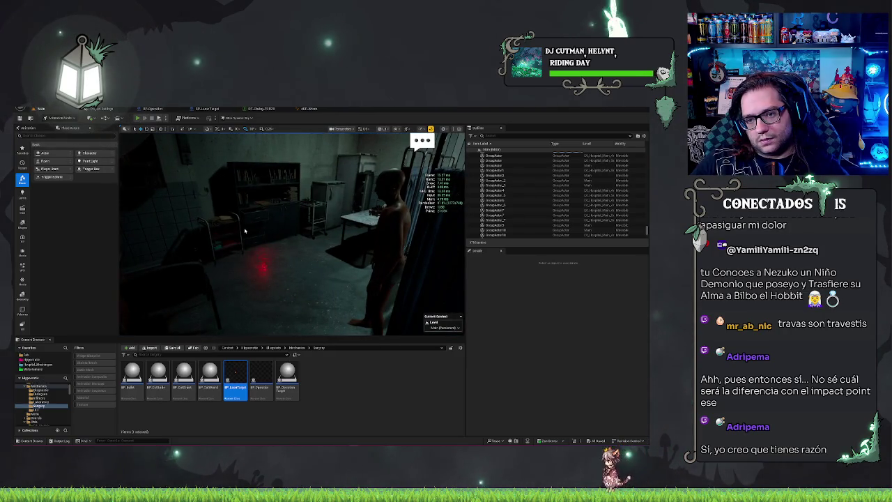
key("alt+p")
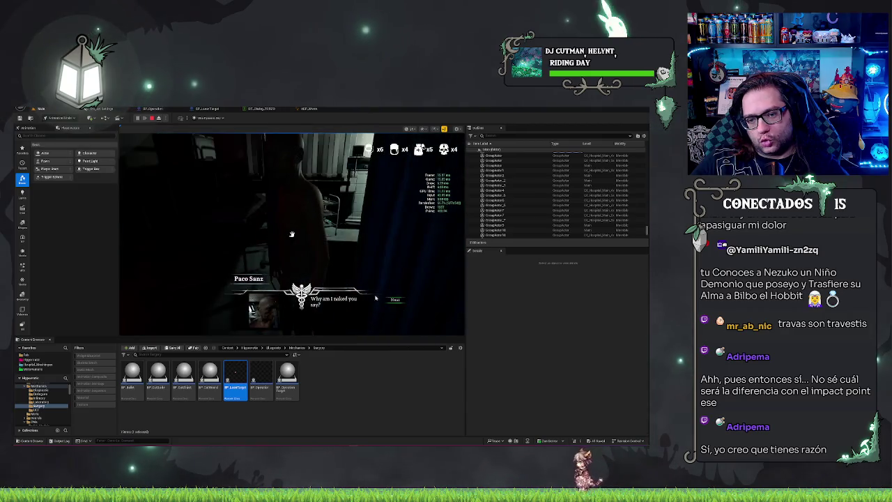
left_click(395, 300)
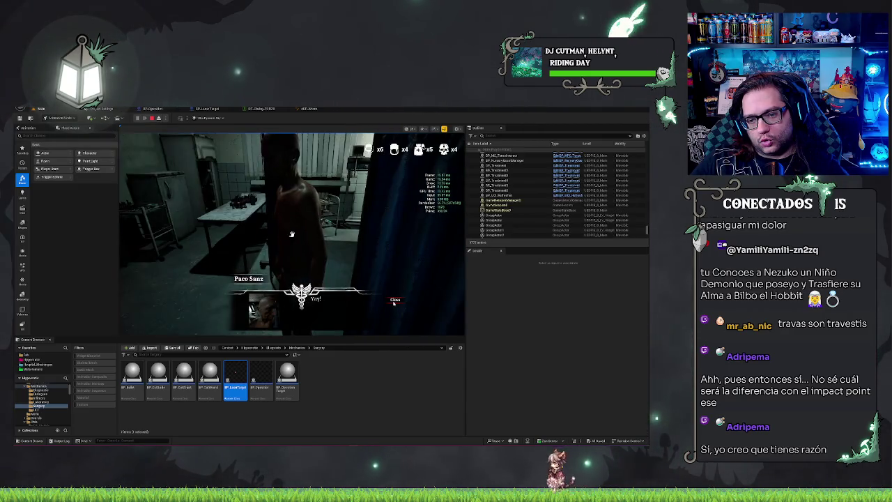
left_click(394, 301)
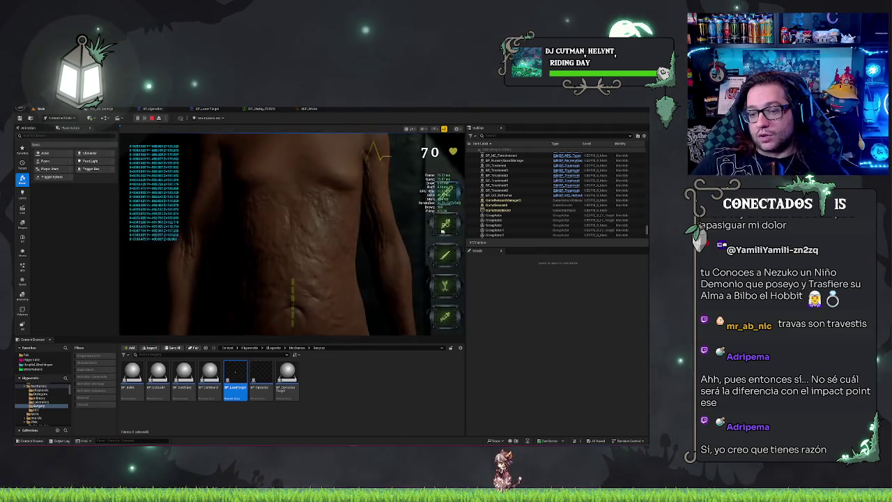
left_click(294, 318)
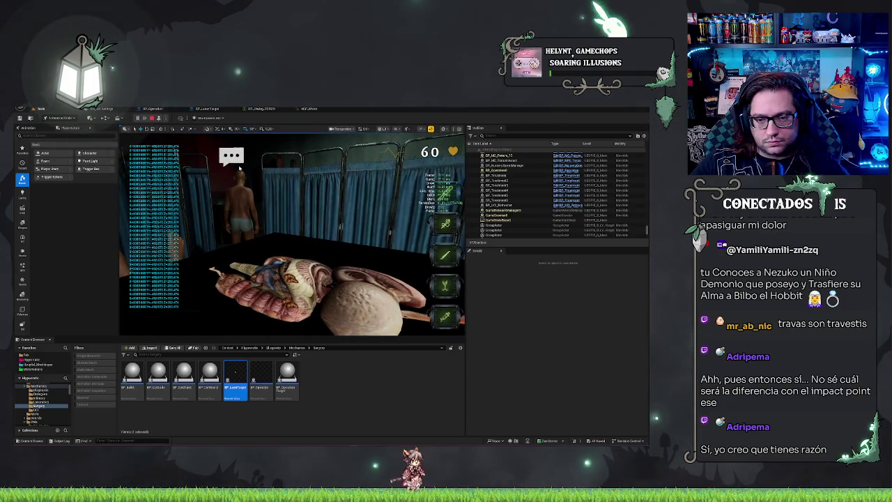
key("Escape")
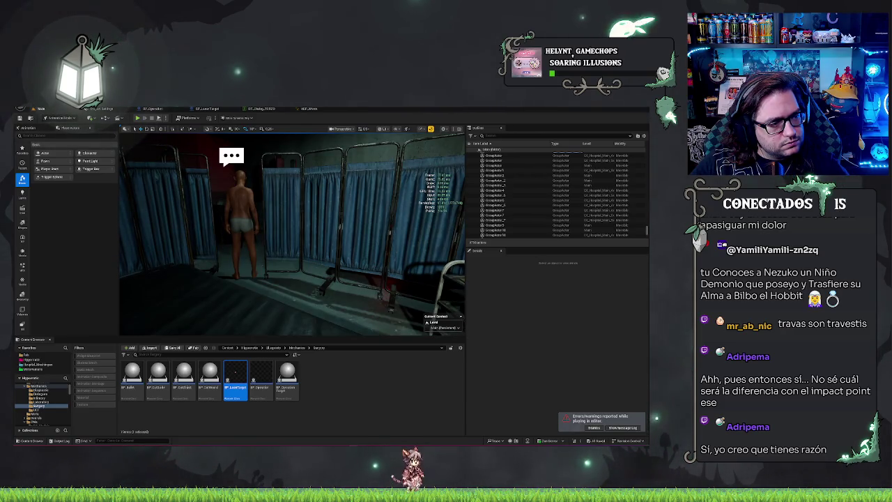
double_click(235, 377)
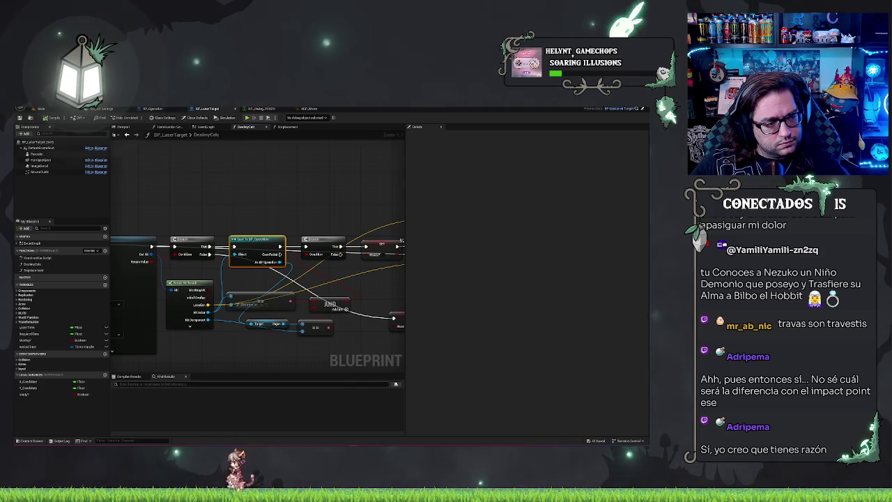
left_click_drag(315, 288, 237, 269)
left_click(330, 264)
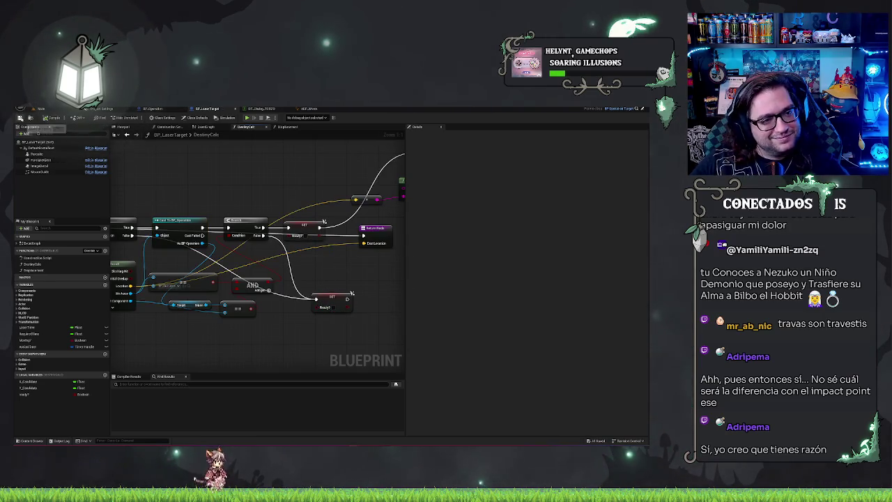
left_click(66, 108)
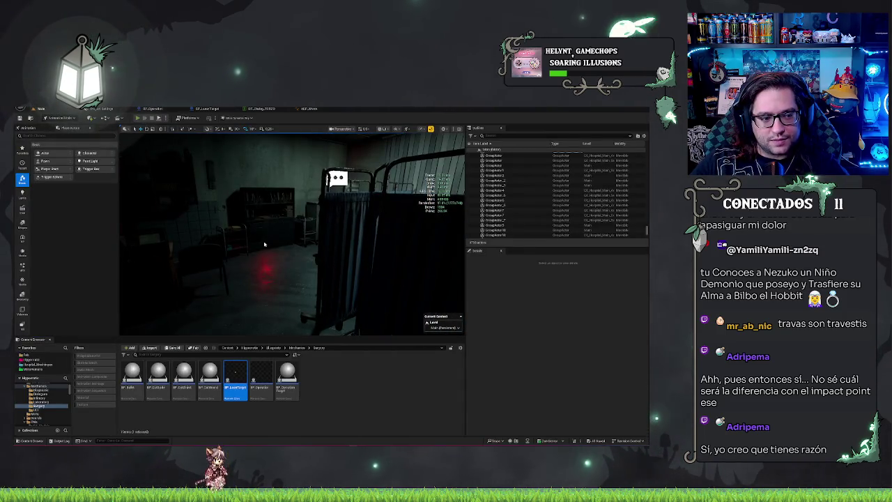
Play the level, eject with F8 to inspect the debug trace lines, then stop with Esc.
key("alt+p")
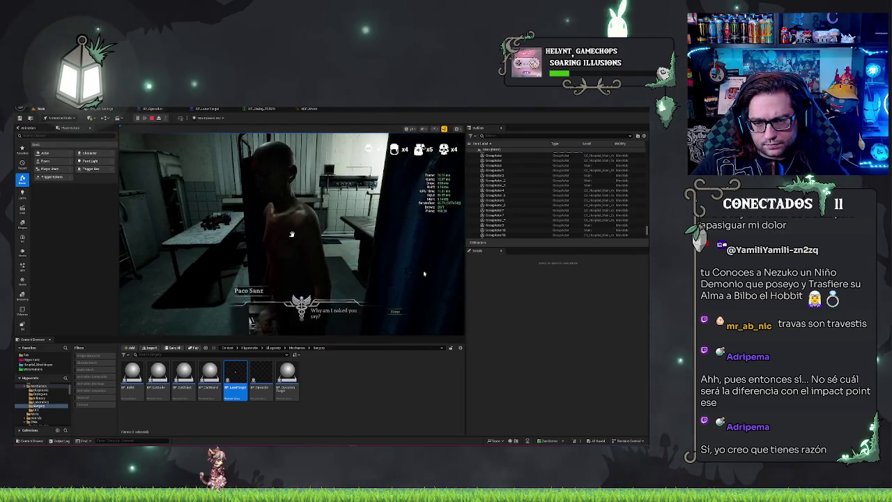
left_click(292, 234)
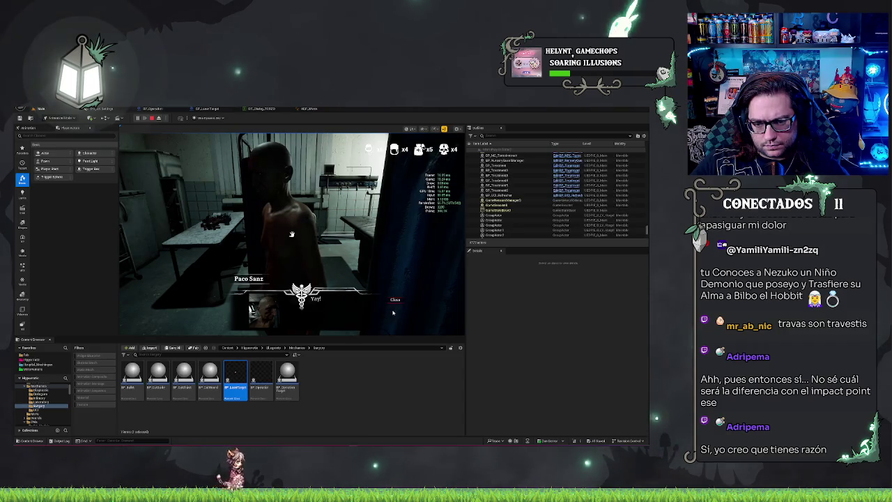
key("F8")
key("F8")
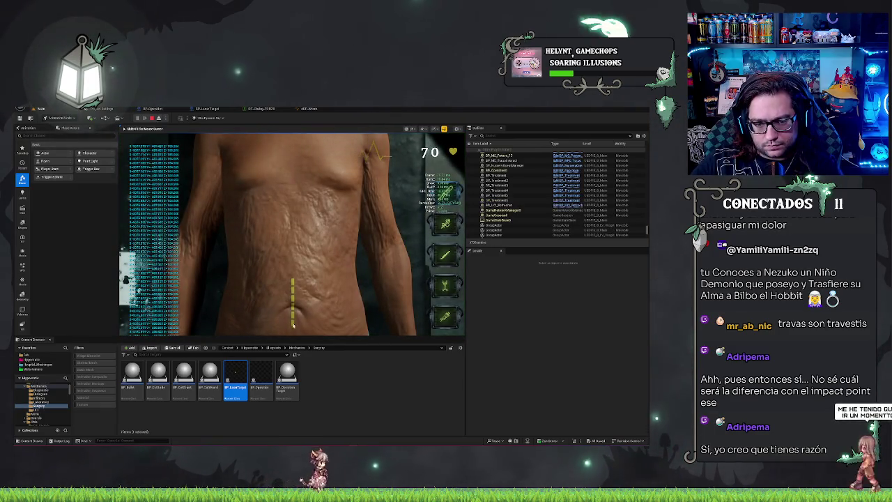
key("F8")
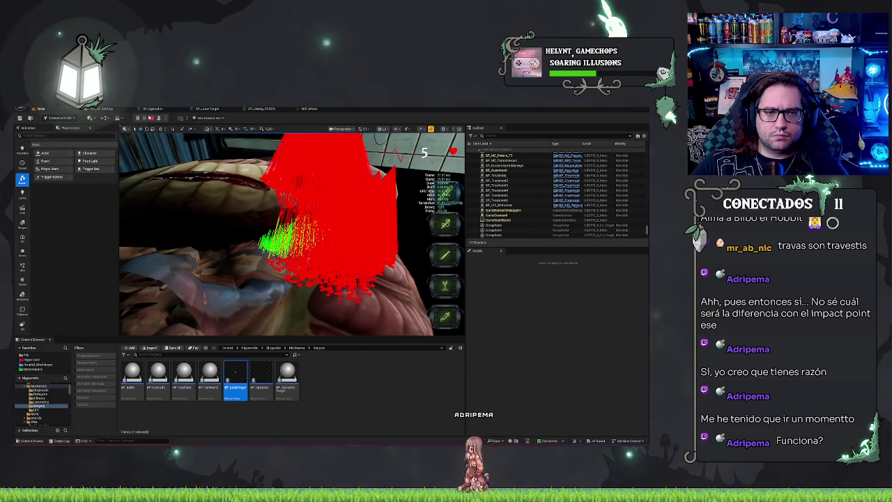
key("Escape")
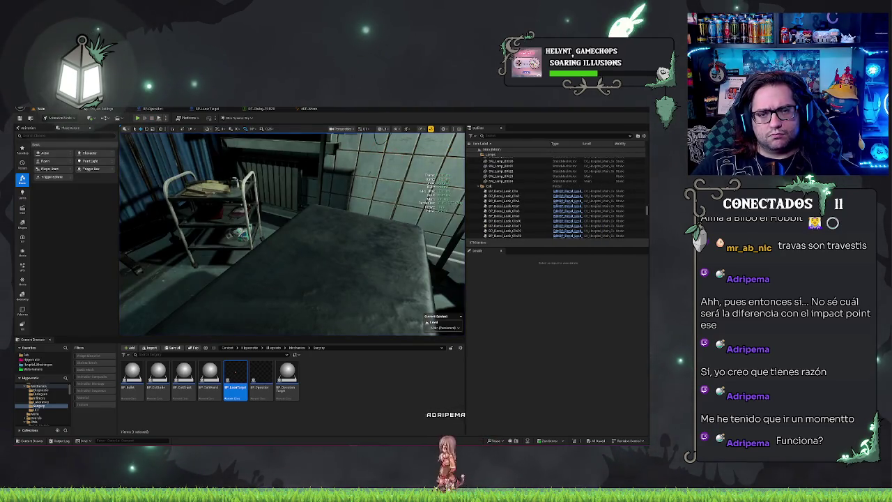
Cycle through the ABP_Worm, data table and BP_Operation tabs, settling on BP_LaserTarget's DestroyCalc graph.
left_click(308, 109)
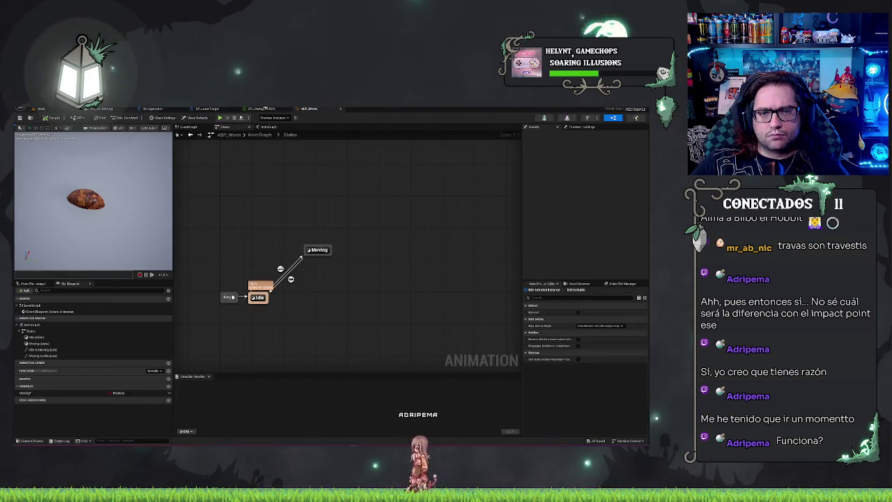
left_click(154, 108)
left_click(153, 108)
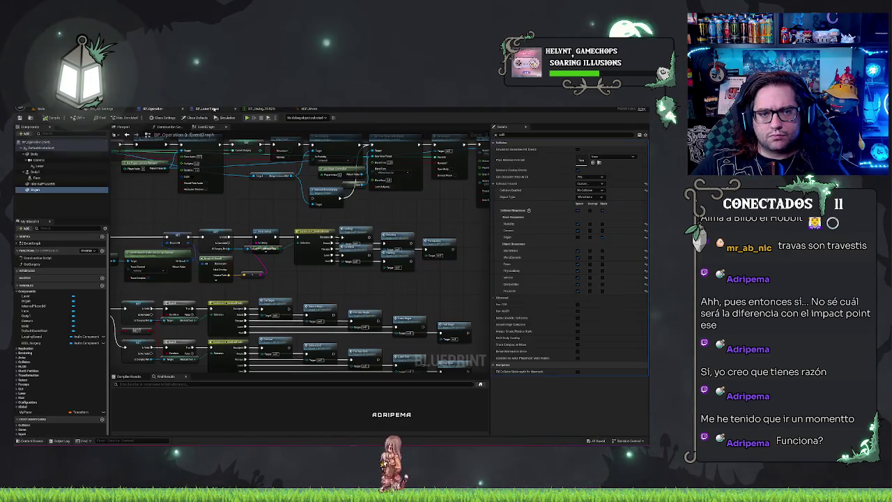
left_click(207, 109)
left_click(153, 108)
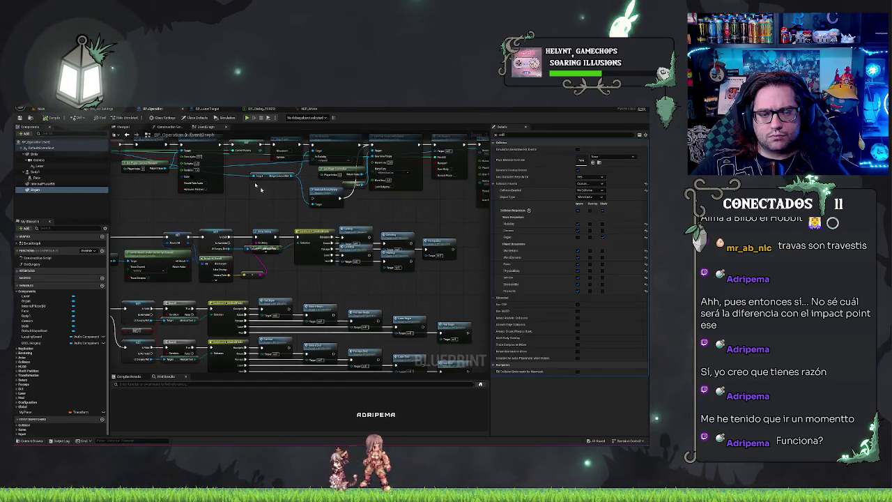
left_click(207, 109)
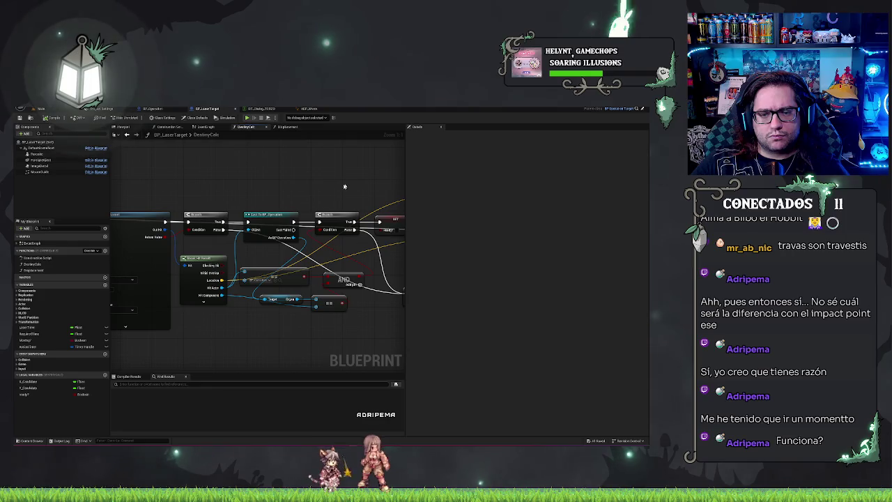
left_click_drag(334, 179, 301, 184)
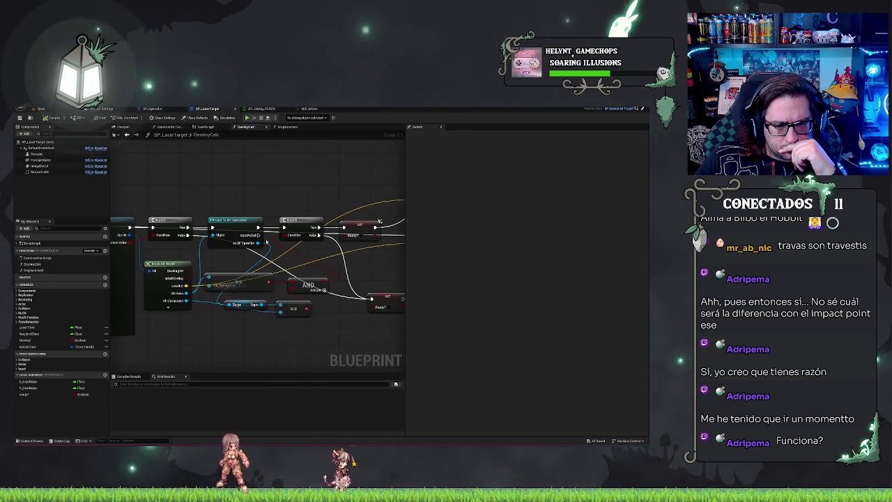
From the cast's As BP Operation pin, add an Organ getter and move it lower in the graph.
left_click_drag(256, 244, 221, 329)
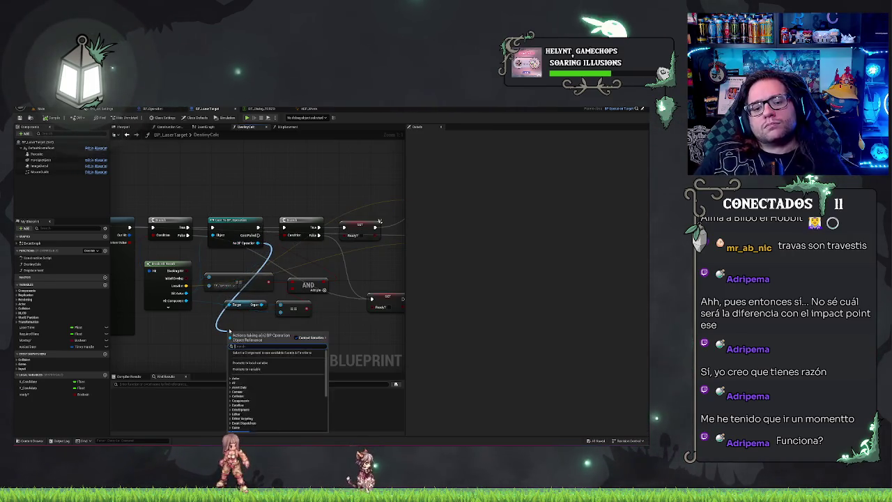
type("ocal")
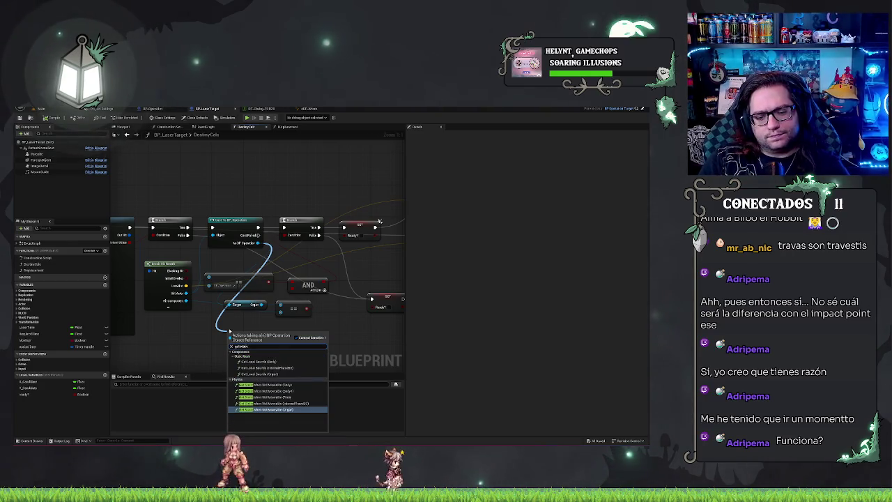
key("Return")
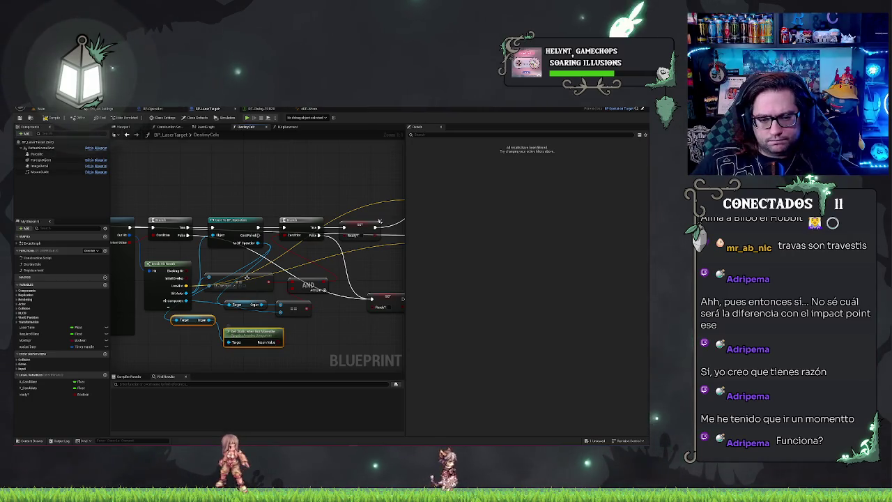
left_click_drag(267, 331, 320, 346)
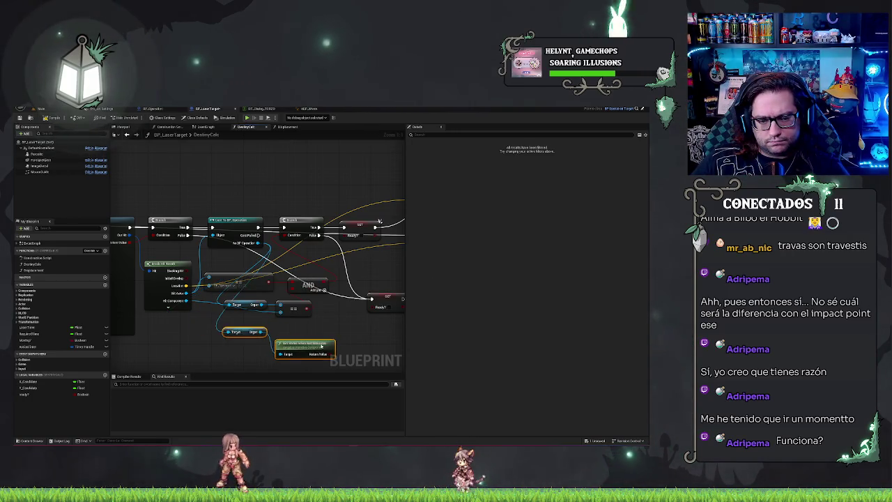
left_click(269, 331)
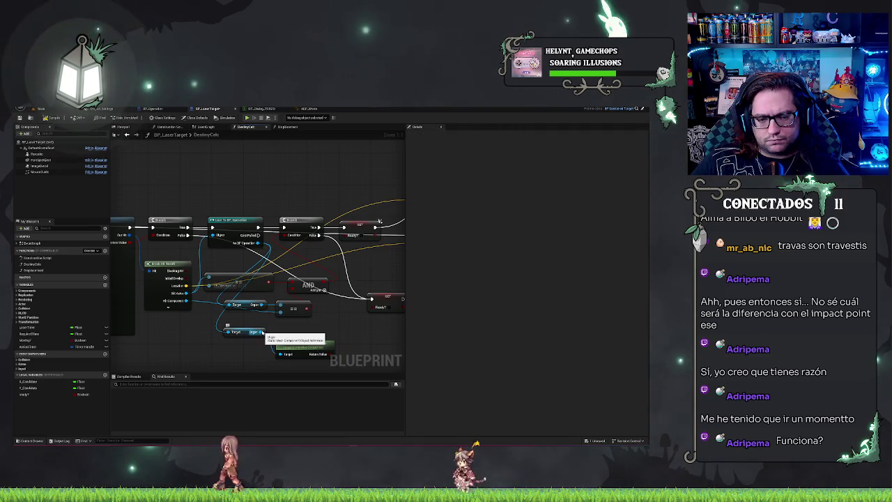
left_click_drag(264, 333, 183, 301)
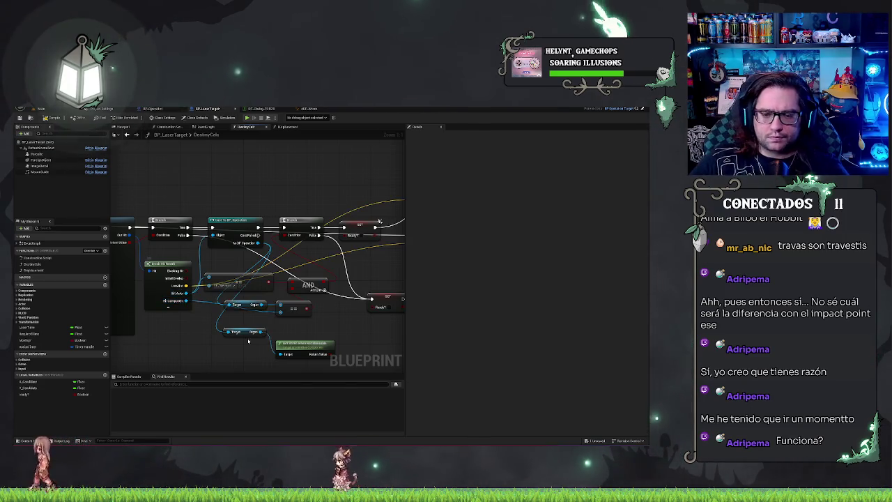
From the Organ pin, add a Get Primitive function node.
left_click_drag(262, 331, 274, 339)
type("get prim")
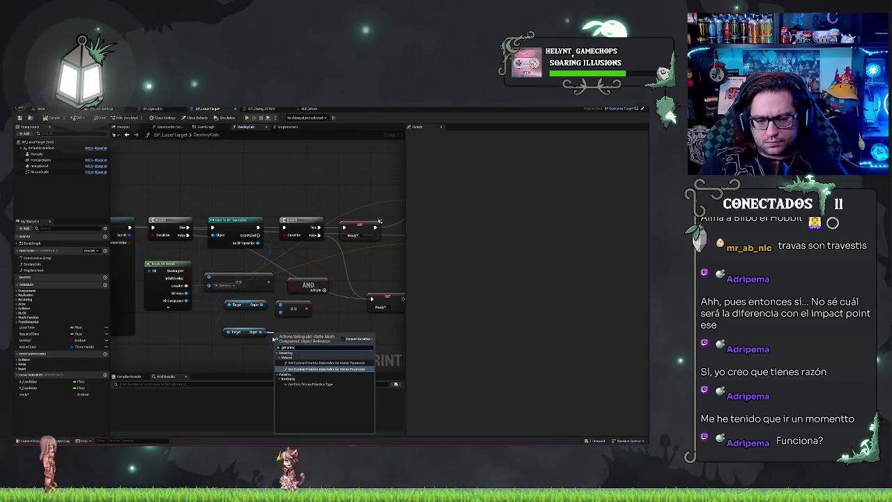
key("Return")
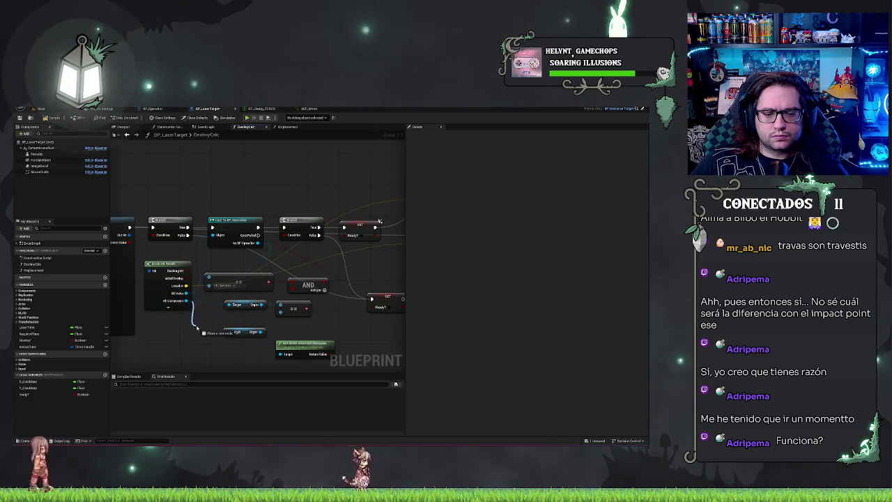
Add a Get Object Name node for the hit component.
left_click_drag(207, 331, 203, 330)
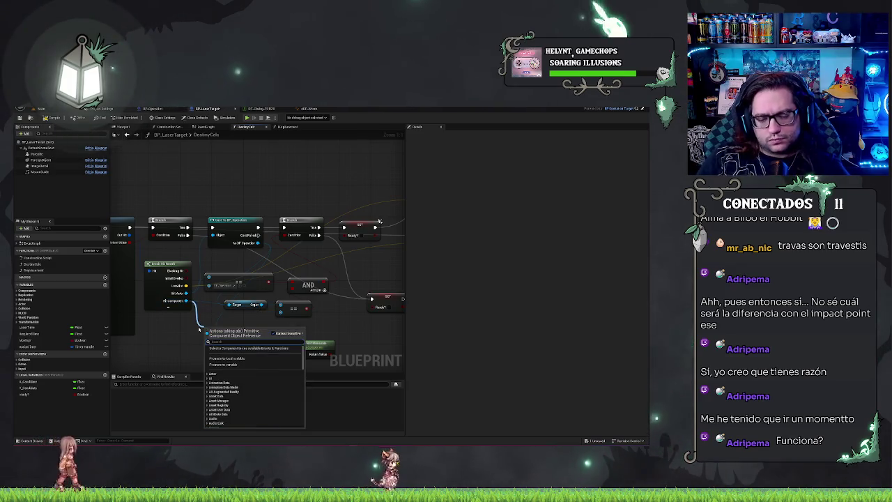
type("get name")
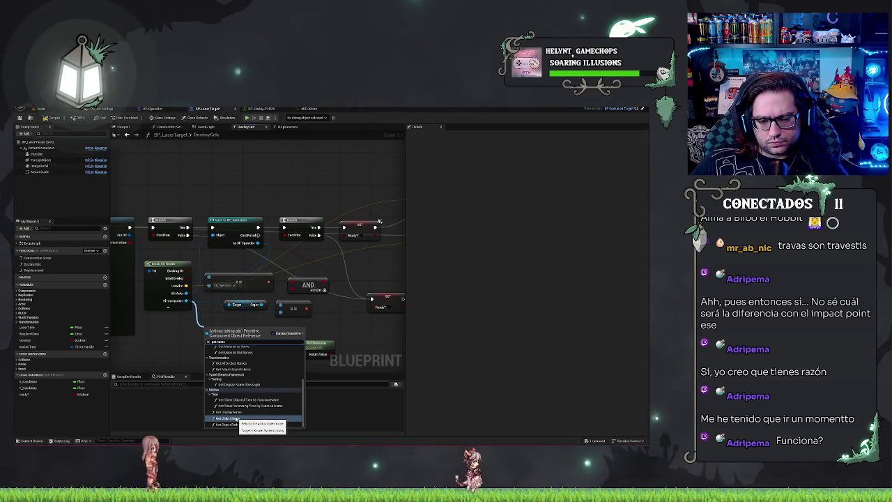
left_click(230, 418)
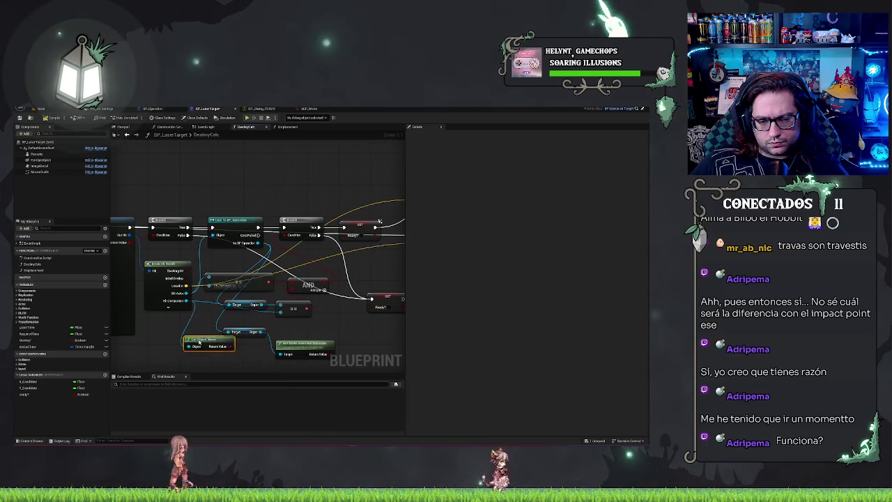
Attach a string equality comparison to the object name, replacing a mistaken == node.
left_click_drag(208, 346, 230, 350)
type("==")
key("Return")
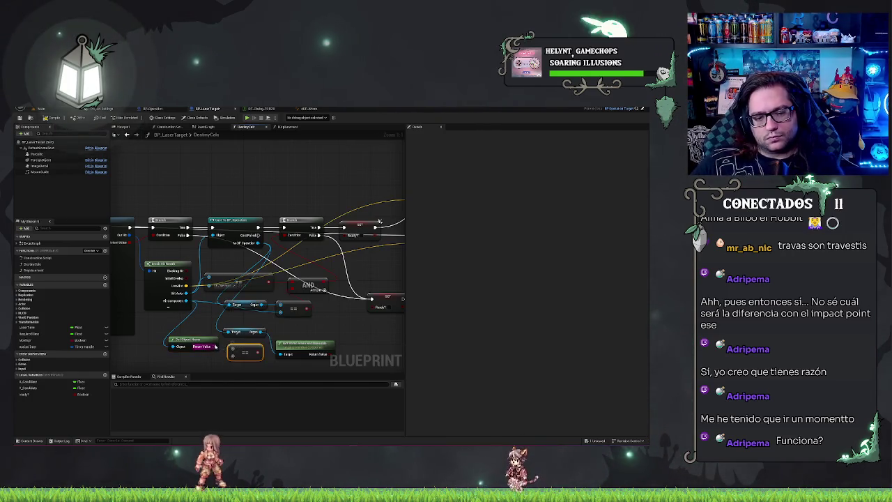
key("Delete")
left_click_drag(208, 347, 229, 350)
type("equ")
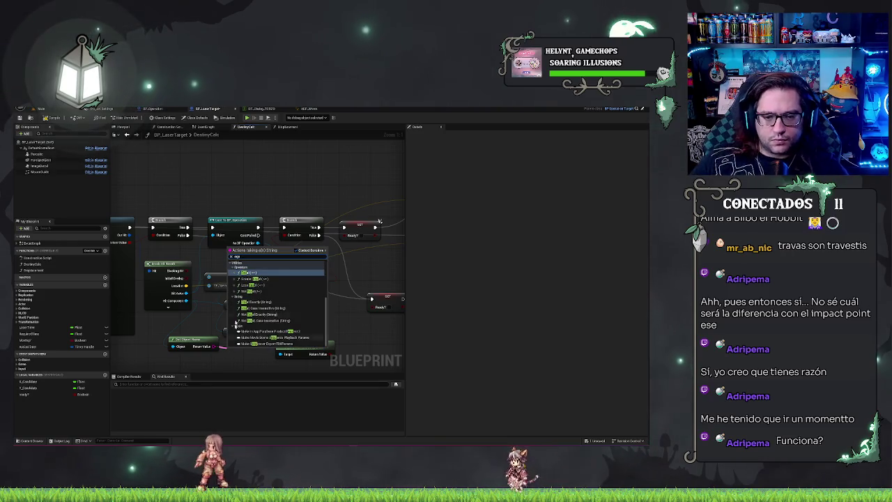
scroll(272, 301, "up", 1)
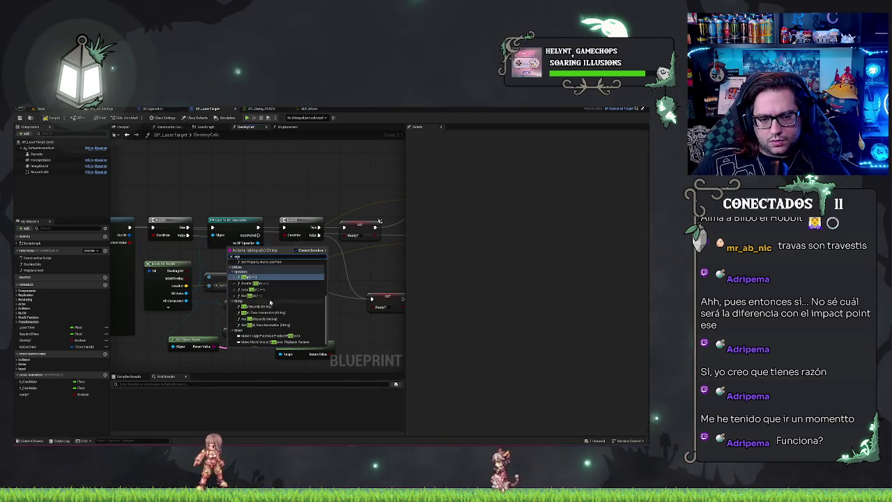
scroll(265, 321, "up", 5)
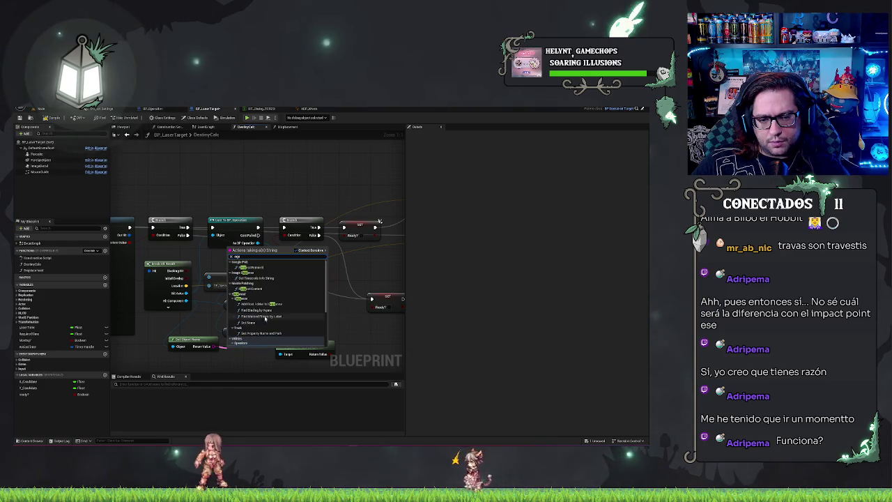
scroll(274, 279, "down", 5)
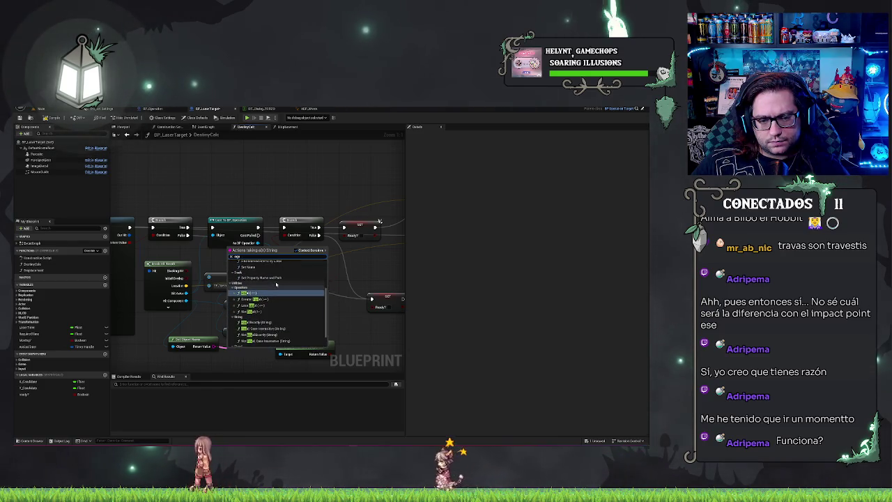
left_click(276, 322)
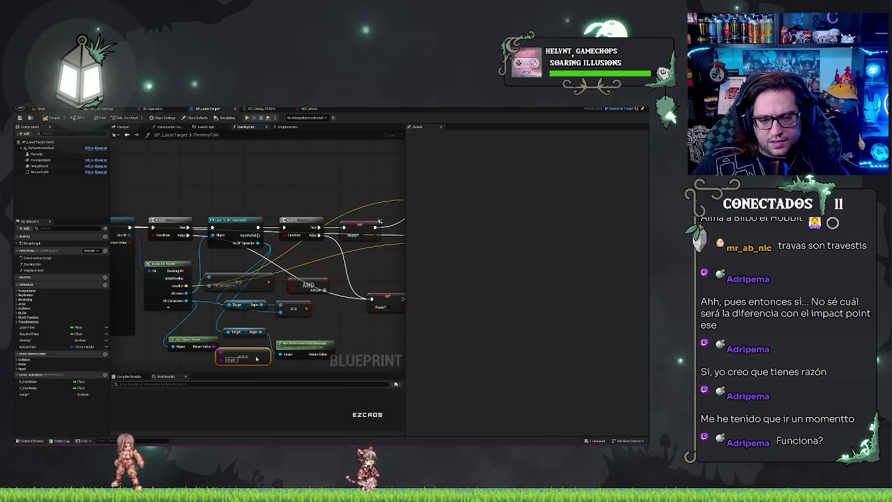
left_click_drag(256, 358, 260, 369)
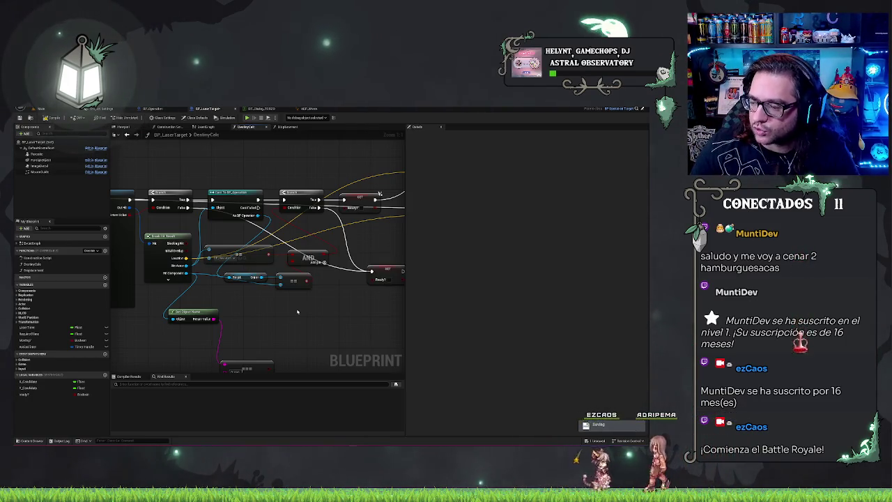
Wire Break Hit Result's Hit Component into the Get Object Name node.
mouse_move(270, 320)
left_mouse_down()
mouse_move(290, 276)
mouse_move(315, 315)
left_mouse_up()
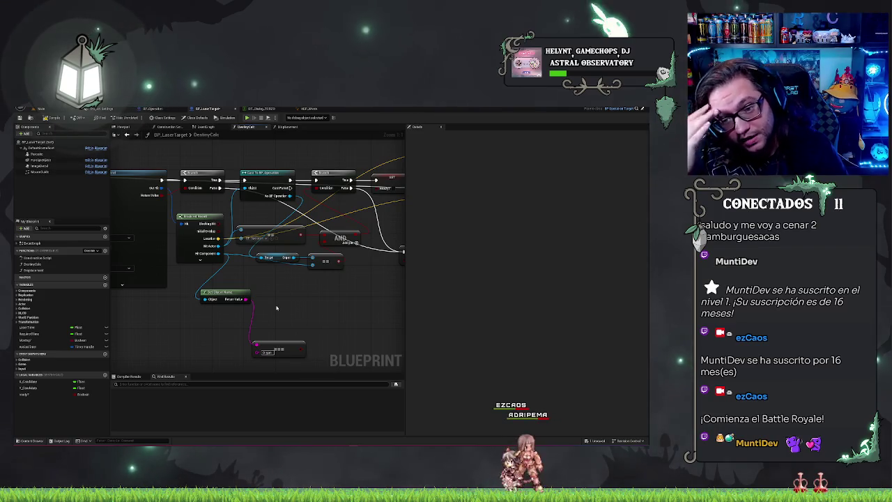
mouse_move(311, 157)
left_mouse_down()
mouse_move(358, 225)
mouse_move(343, 236)
mouse_move(342, 282)
mouse_move(318, 284)
mouse_move(334, 283)
left_mouse_up()
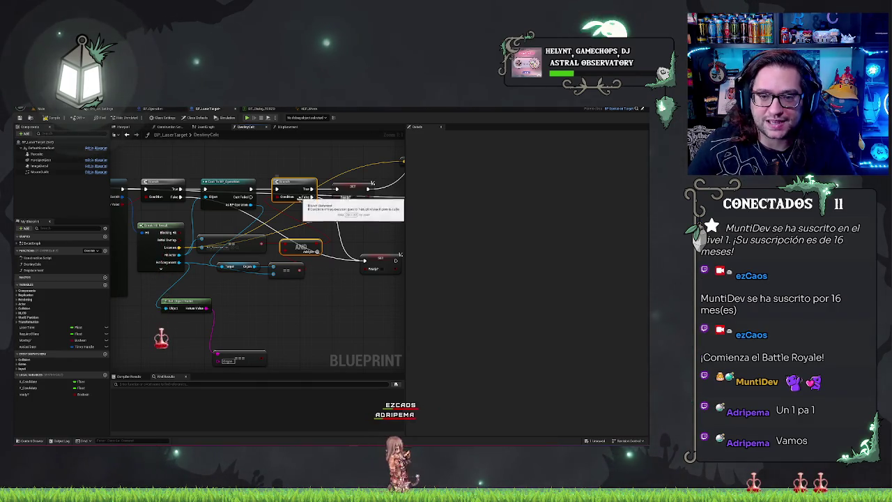
scroll(242, 324, "down", 3)
scroll(242, 323, "up", 3)
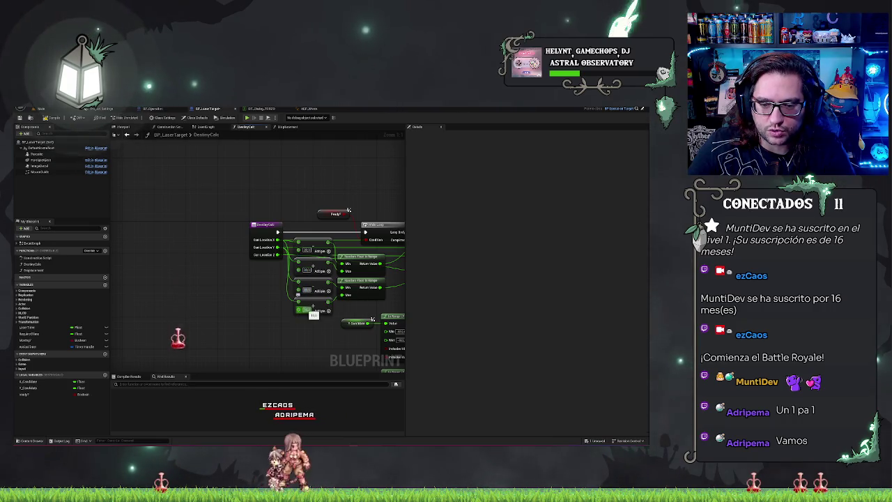
scroll(280, 339, "down", 4)
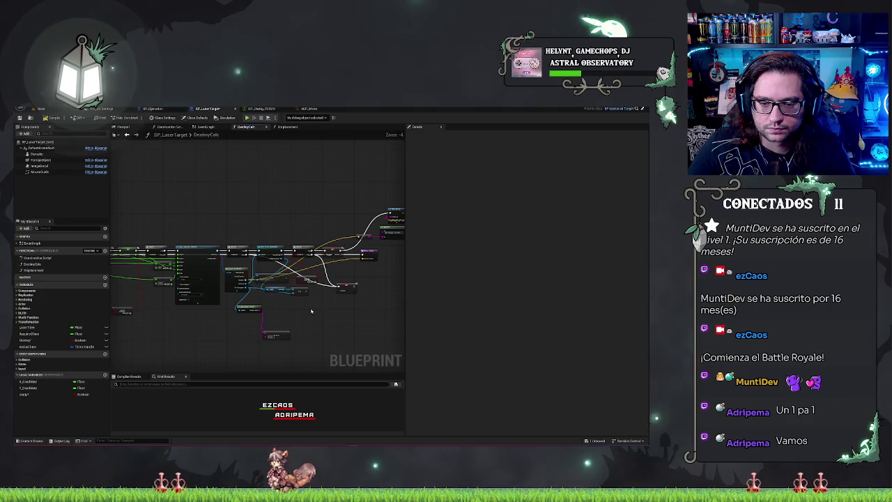
scroll(339, 311, "up", 4)
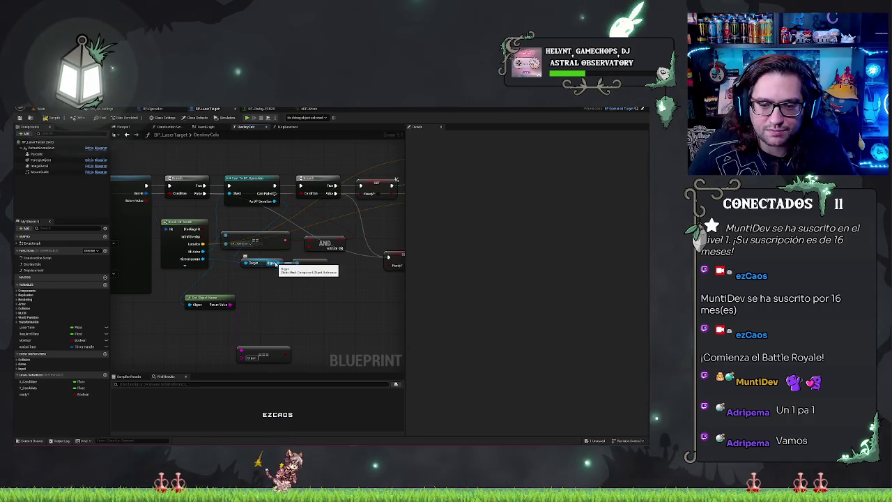
left_click(232, 260)
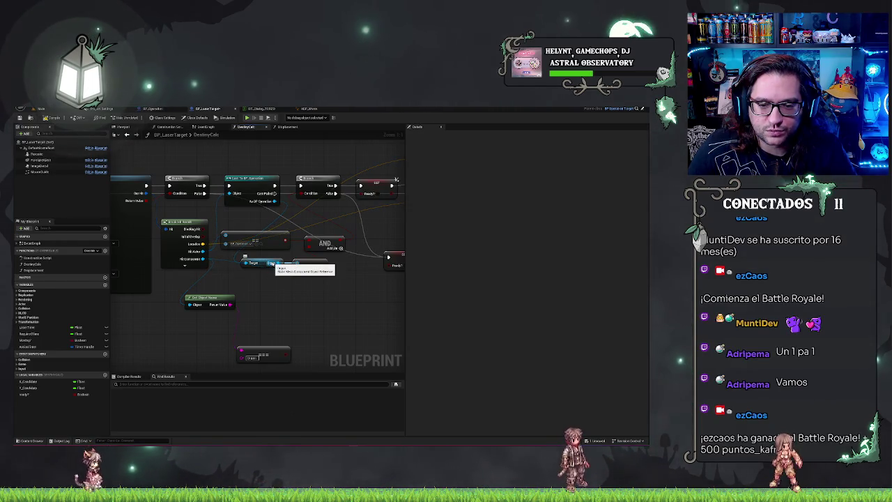
left_click_drag(182, 258, 298, 270)
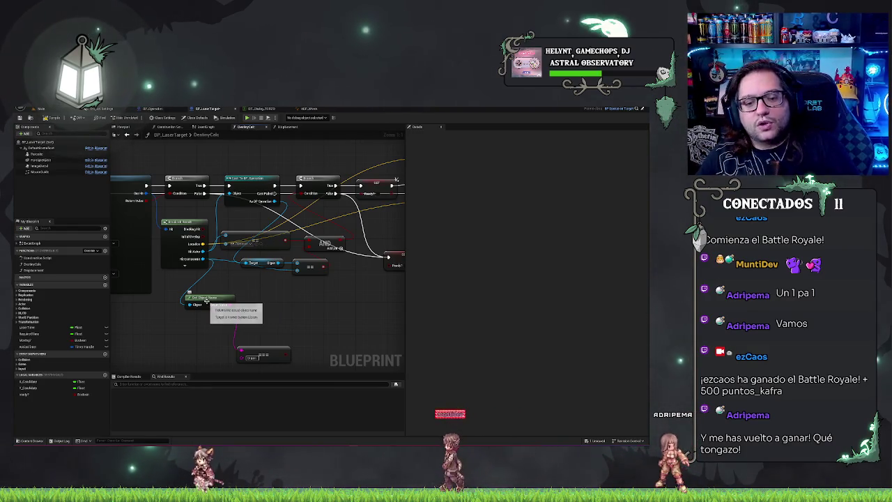
Tuck the name and comparison nodes under Break Hit Result, then show BP_Operation's event graph.
left_click(273, 349)
left_click_drag(274, 349, 278, 310)
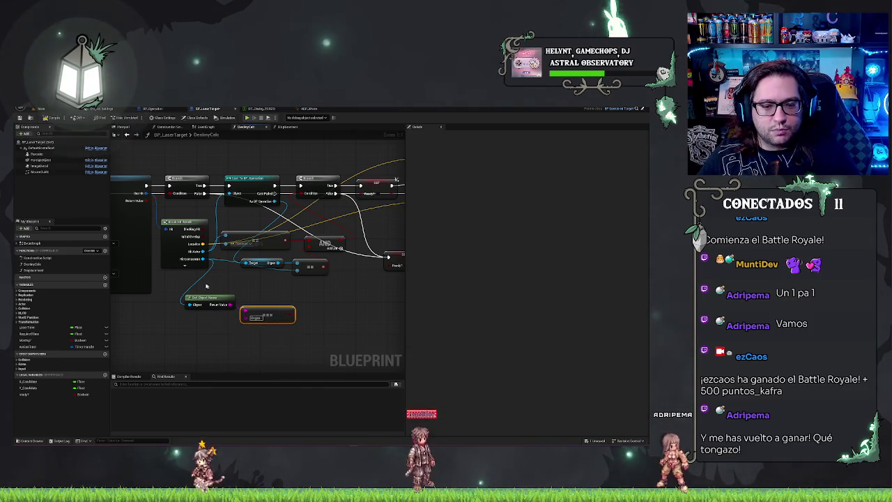
mouse_move(180, 274)
left_mouse_down()
mouse_move(298, 324)
mouse_move(292, 305)
mouse_move(327, 289)
left_mouse_up()
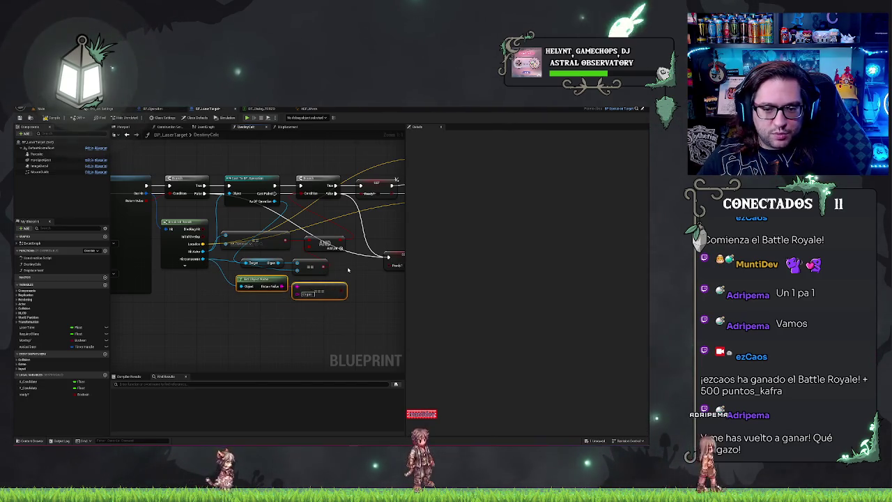
left_click(323, 267)
key("Delete")
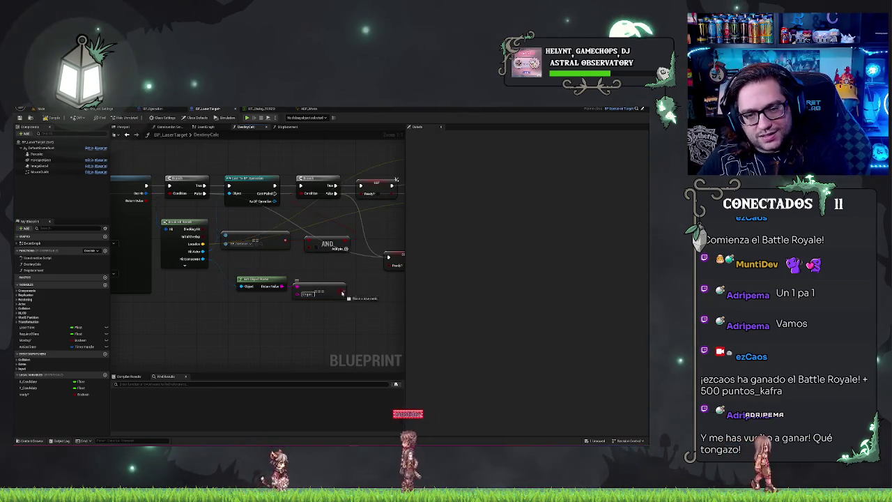
left_click_drag(298, 286, 308, 252)
key("ctrl+z")
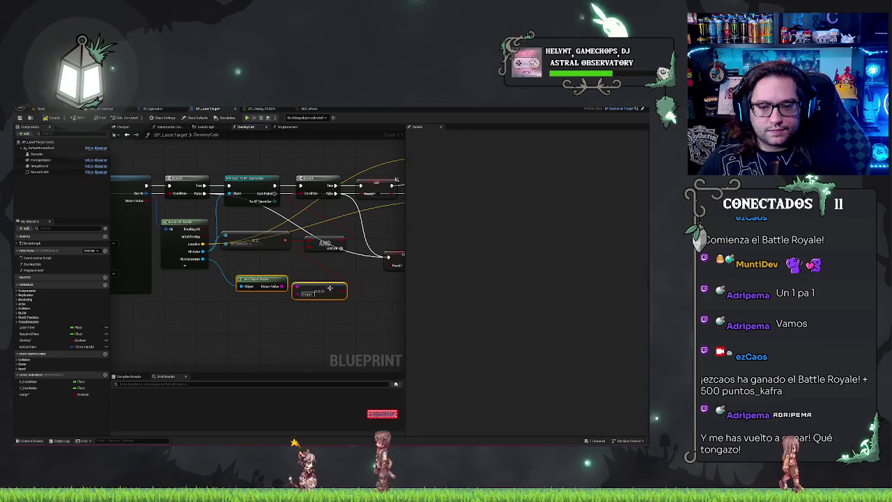
left_click_drag(328, 289, 311, 276)
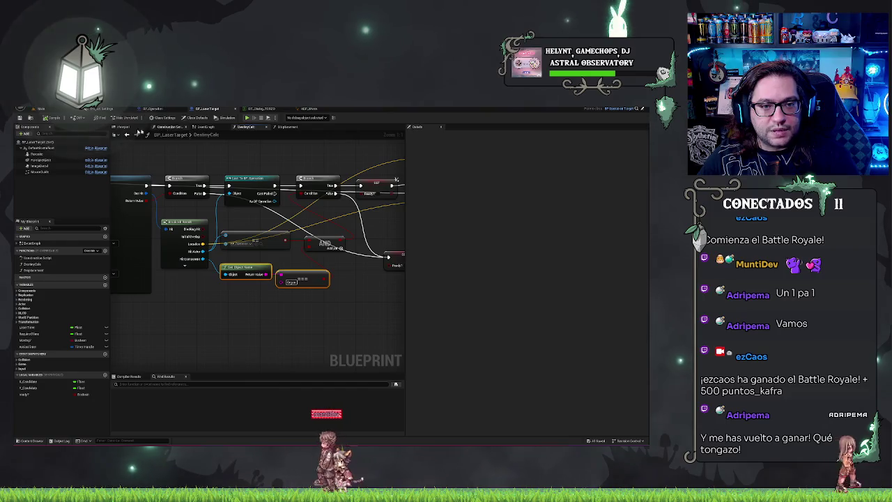
left_click(167, 109)
Delete the selected node in BP_Operation's event graph and save the blueprint.
left_click_drag(238, 211, 286, 238)
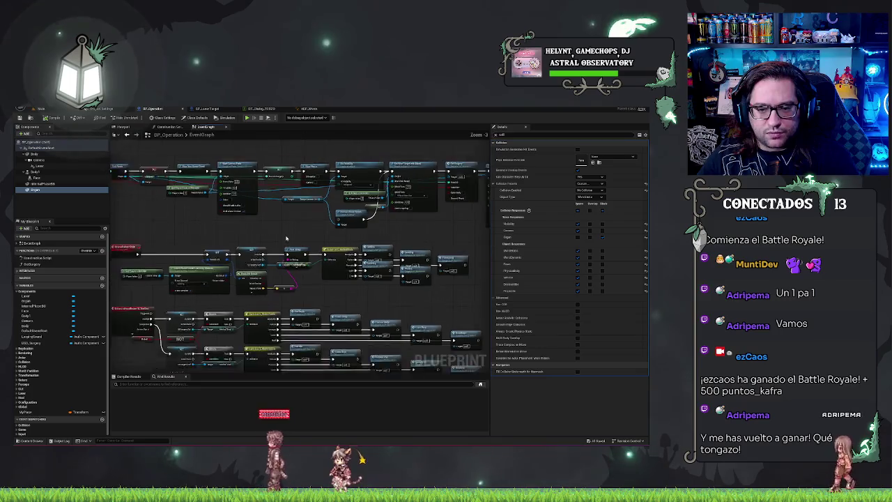
scroll(285, 238, "up", 1)
key("Delete")
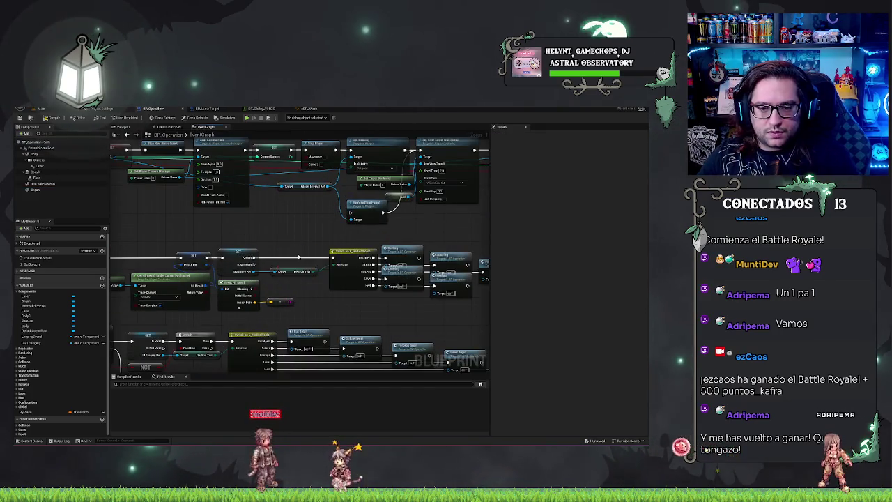
key("ctrl+s")
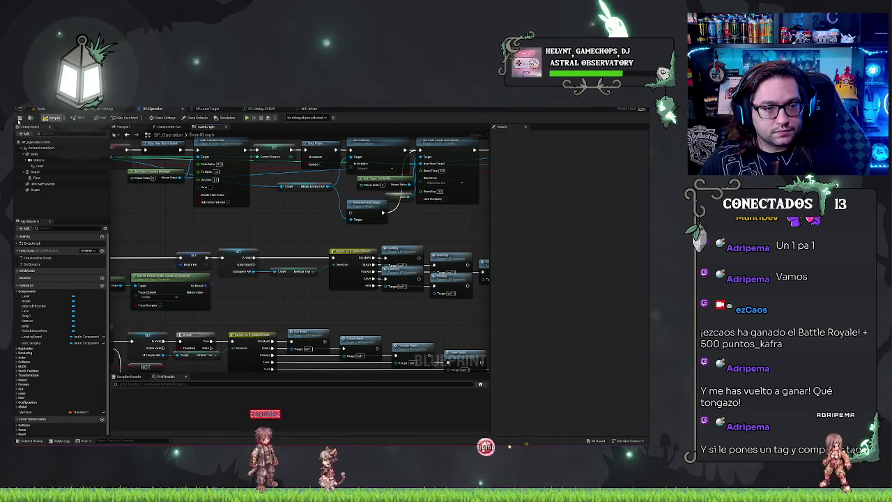
Play-test the level: walk to the patient, start surgery, make the torso incision, then stop.
left_click(40, 109)
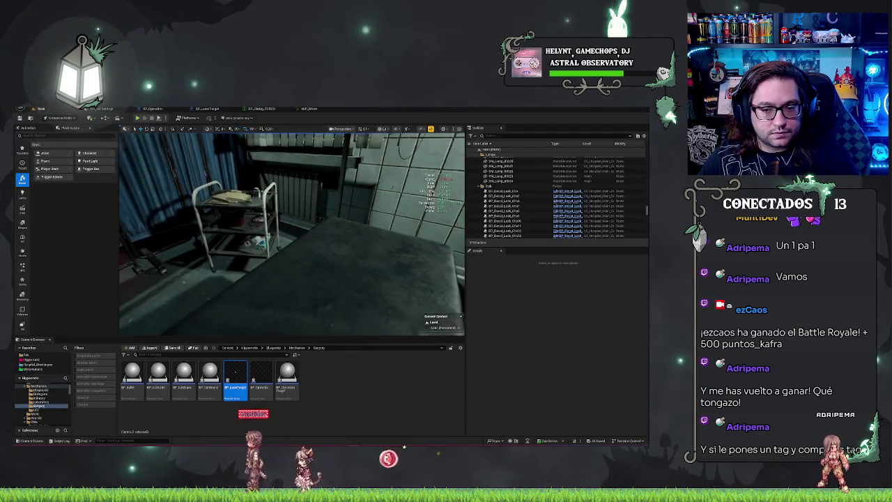
left_click(139, 119)
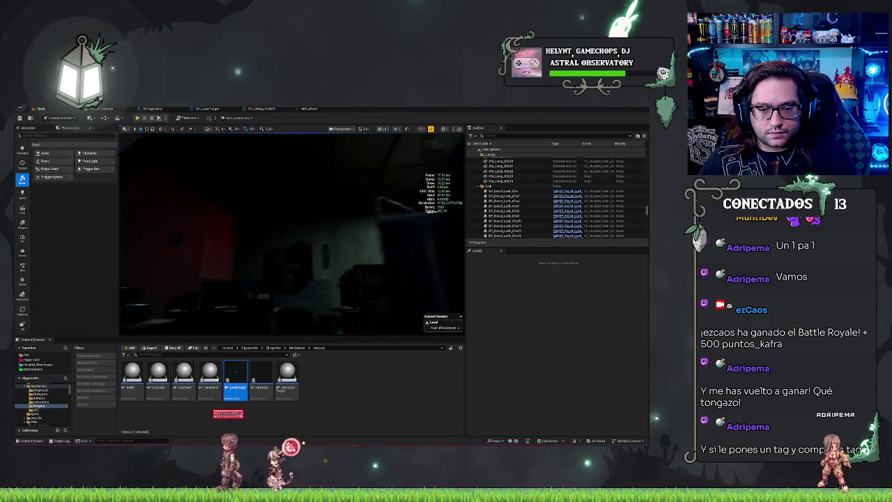
left_click(315, 147)
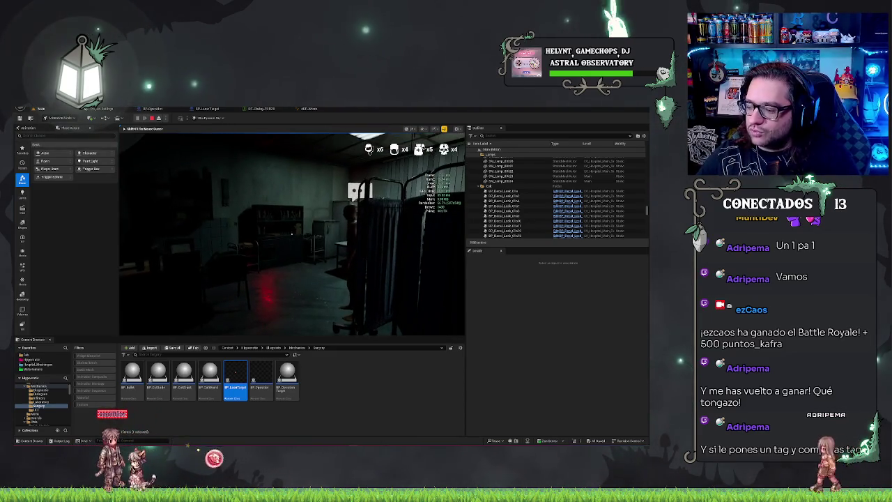
key("w")
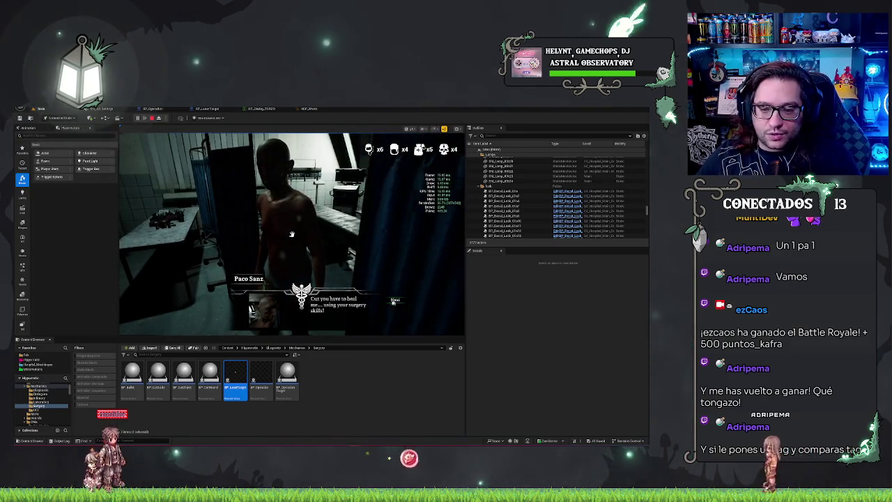
left_click(395, 301)
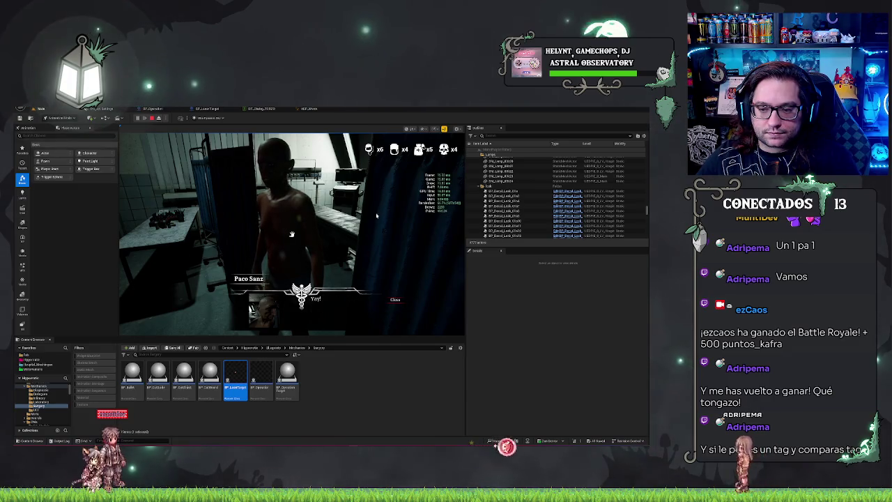
left_click(395, 299)
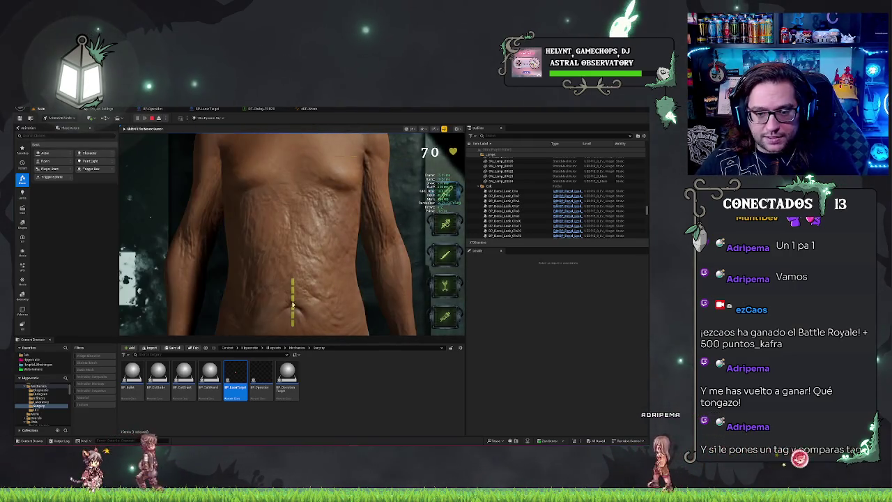
left_click(358, 275)
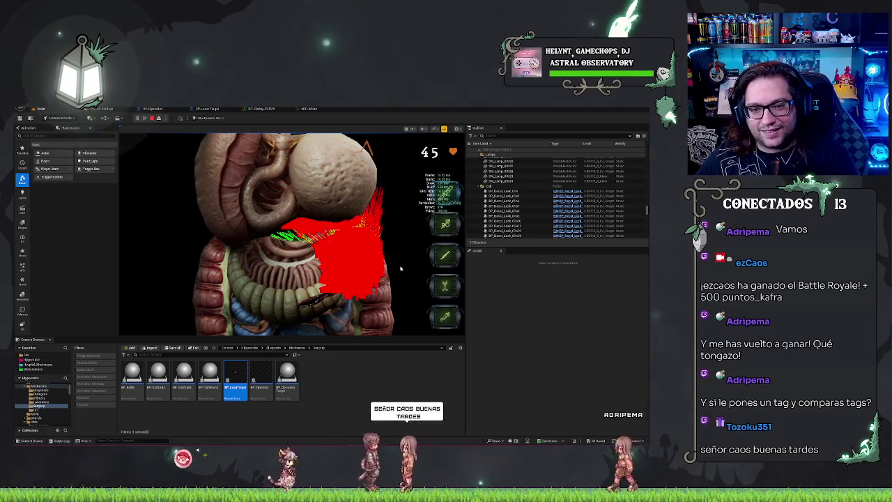
key("Escape")
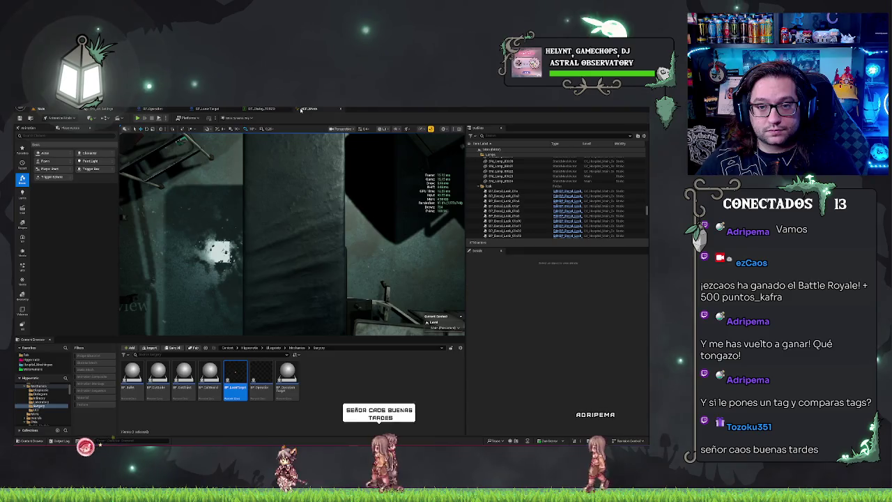
Back in BP_LaserTarget, add a Get Component Tags node off Hit Component.
left_click(301, 110)
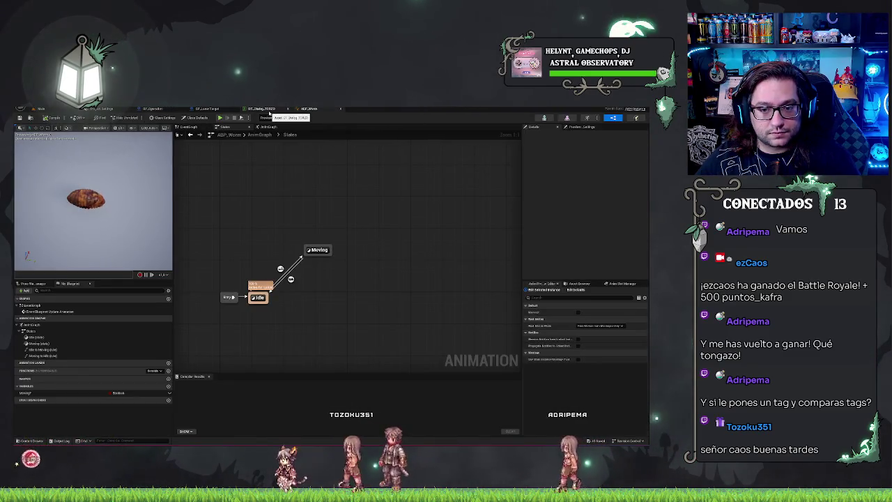
left_click(208, 109)
left_click_drag(341, 293, 253, 302)
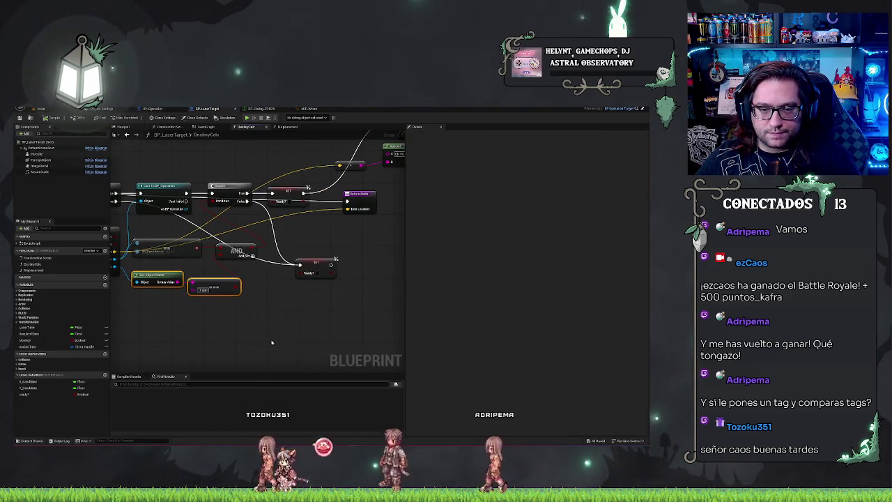
left_click_drag(272, 342, 336, 339)
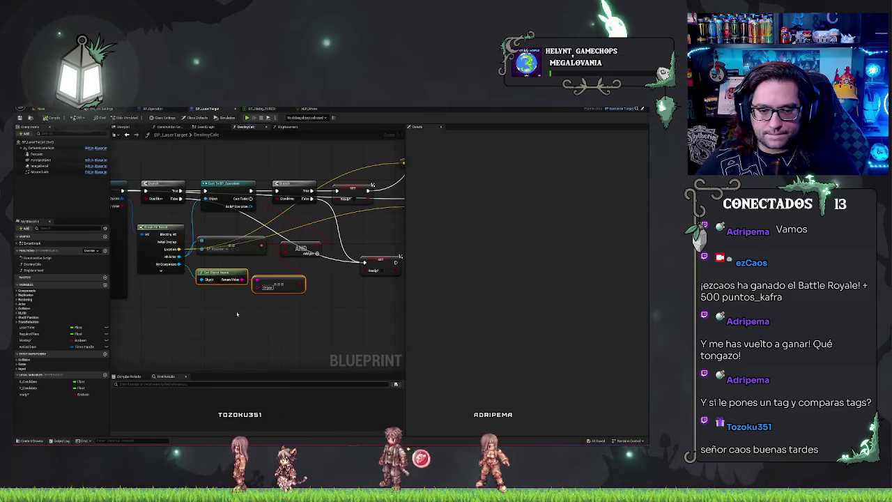
left_click_drag(179, 264, 200, 307)
type("get component tag")
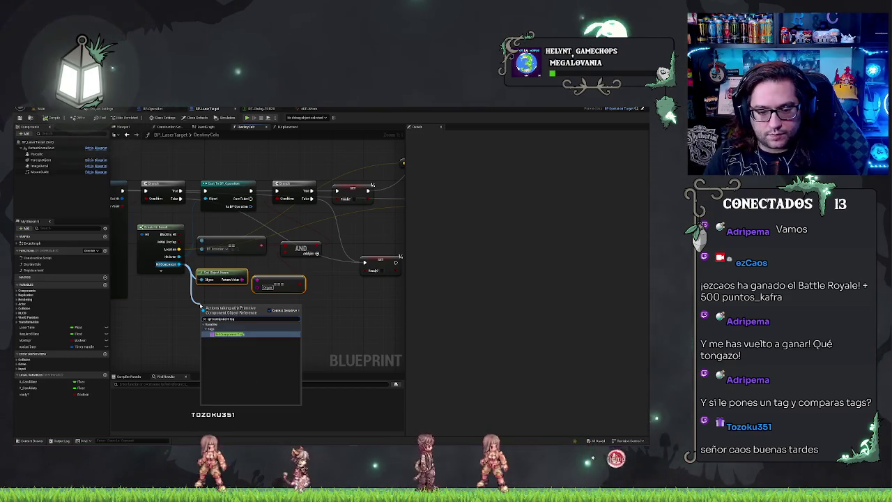
key("Return")
Take a Get entry from the tags array and feed it into an Equal node.
mouse_move(250, 308)
left_mouse_down()
mouse_move(253, 322)
mouse_move(265, 312)
left_mouse_up()
left_click(292, 313)
type("get")
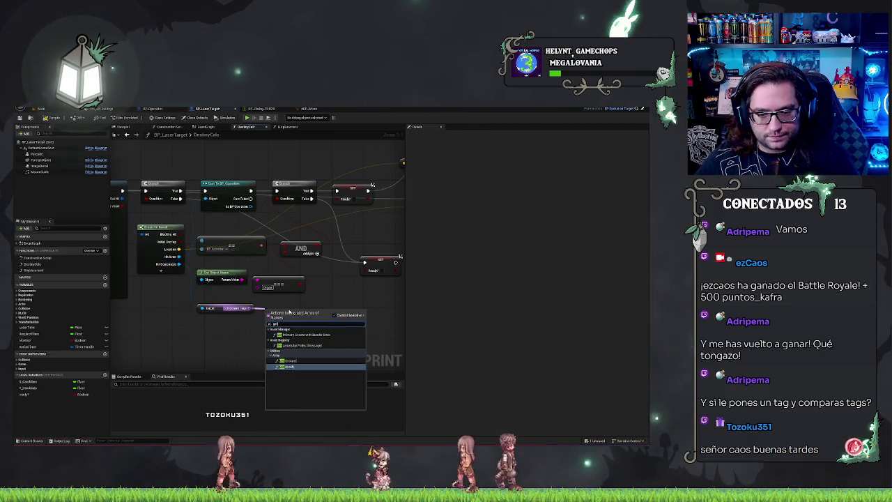
left_click(297, 364)
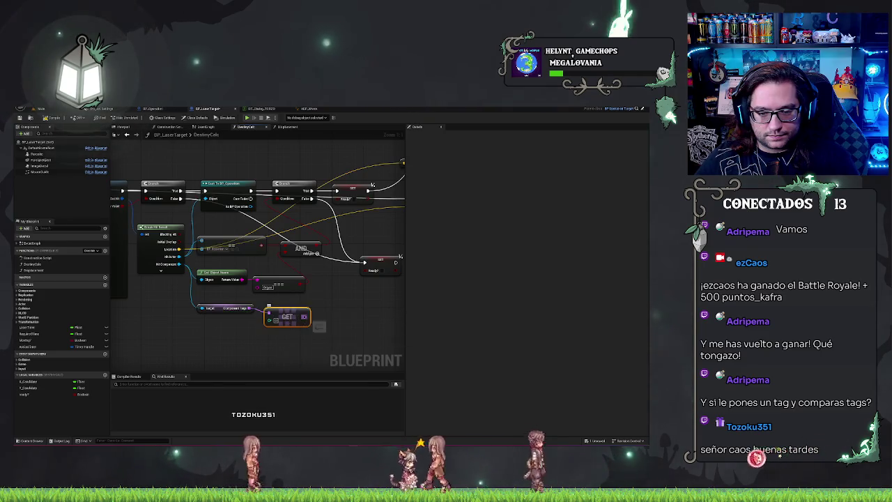
left_click_drag(306, 317, 319, 309)
type("equal")
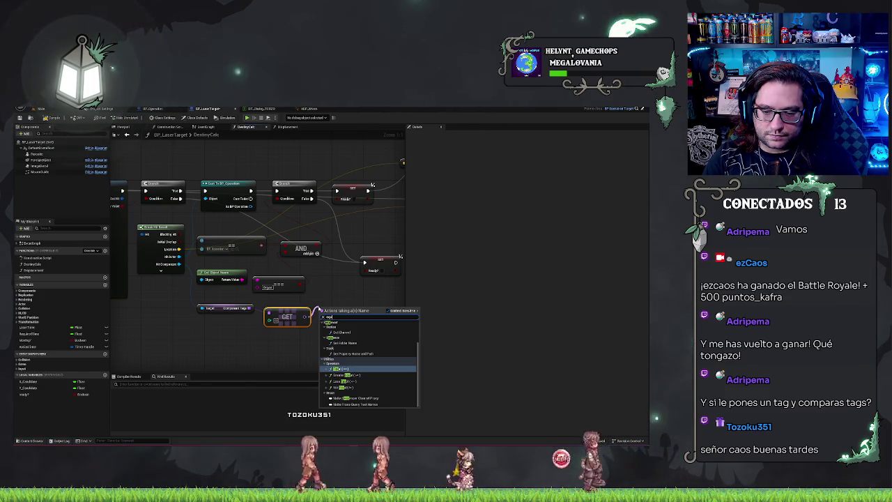
key("Return")
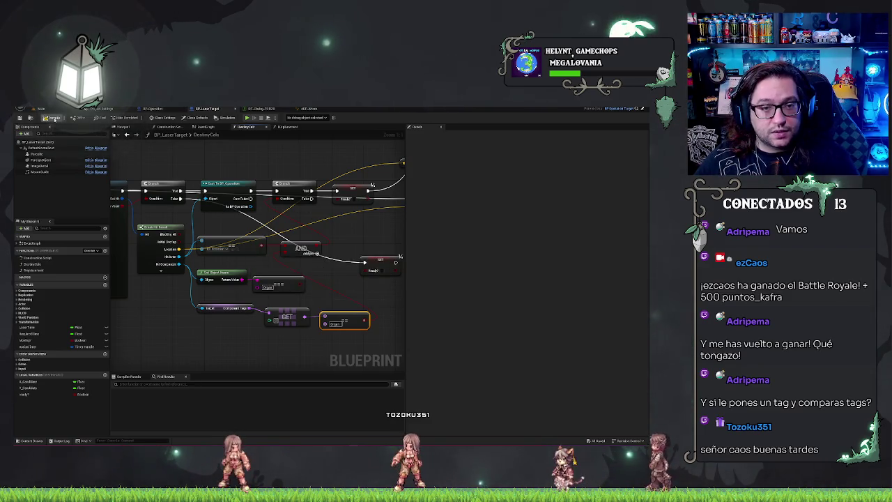
Filter a BP_Operation component's Details by 'tag' to check its Component Tags, then return to Main.
left_click(154, 110)
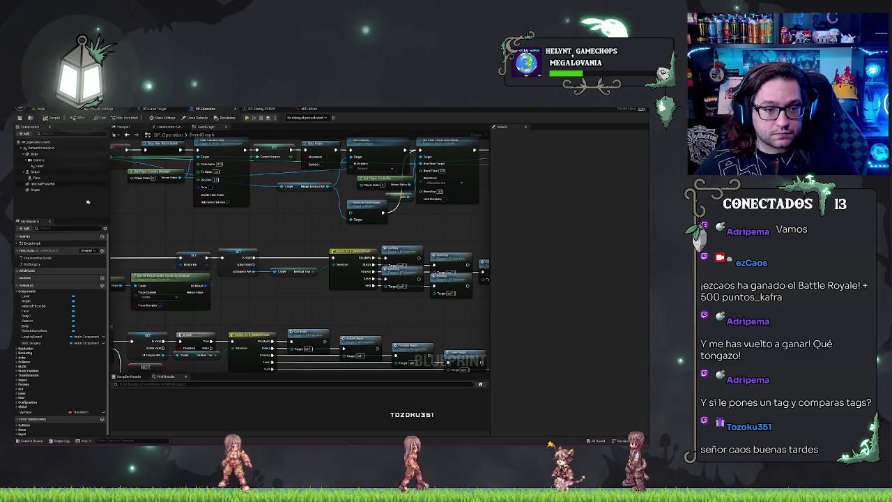
left_click(62, 189)
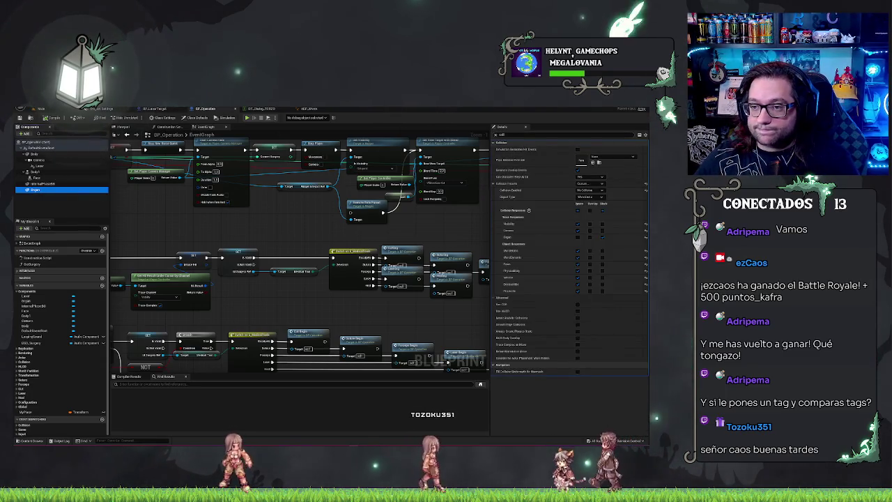
type("tag")
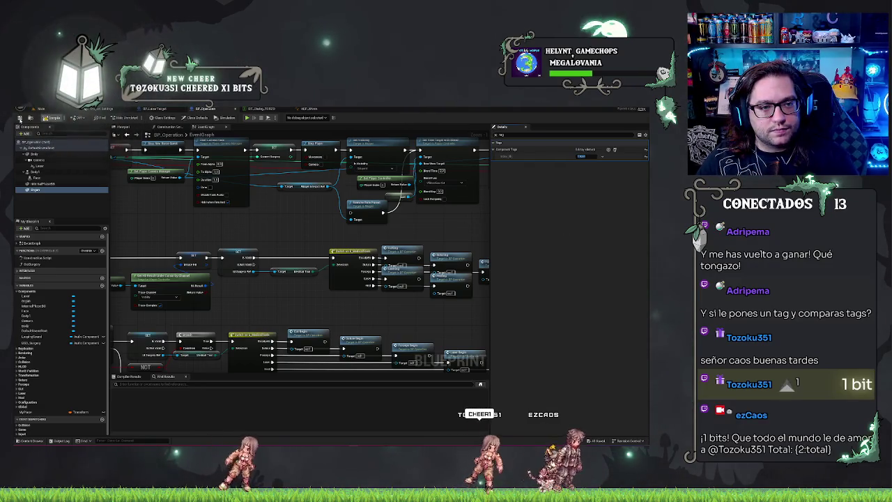
left_click(38, 108)
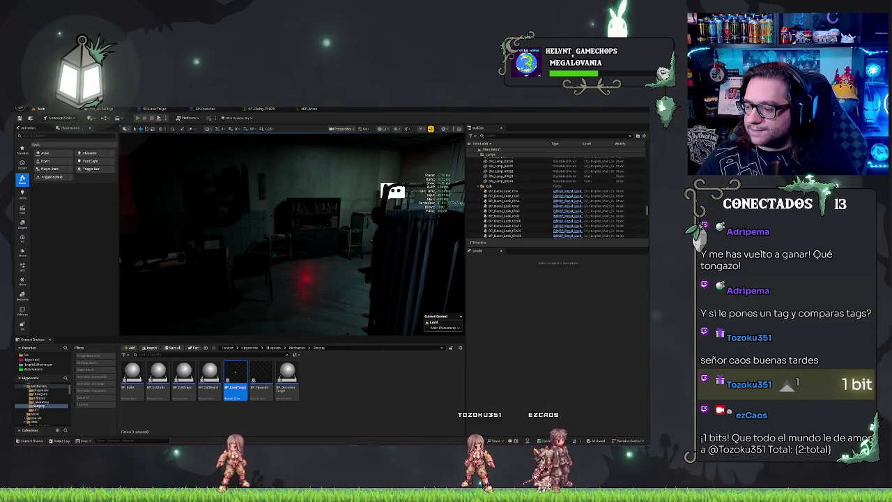
Play-test the surgery level, dismiss the dialogue, cut along the torso guide line, then stop.
left_click(137, 118)
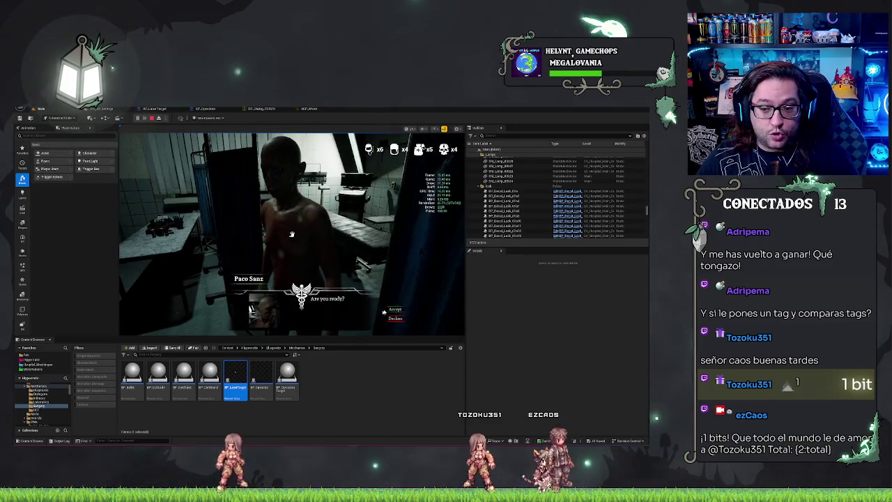
left_click(395, 300)
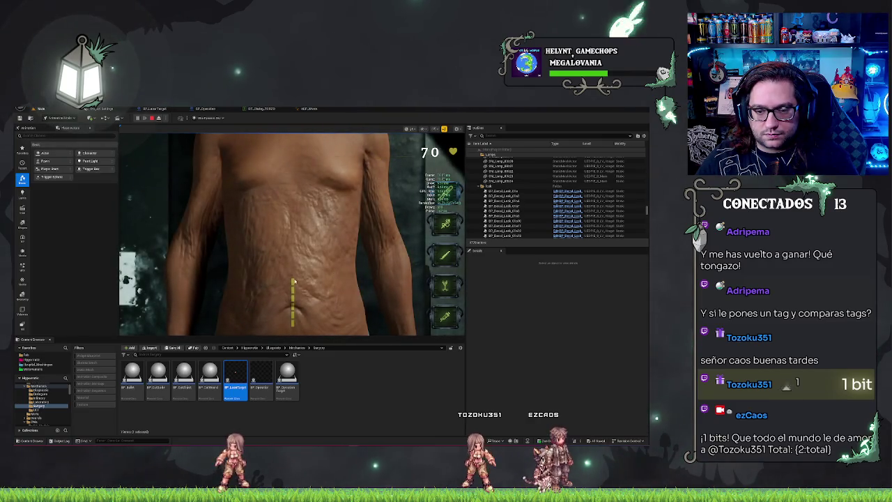
left_click_drag(292, 282, 292, 324)
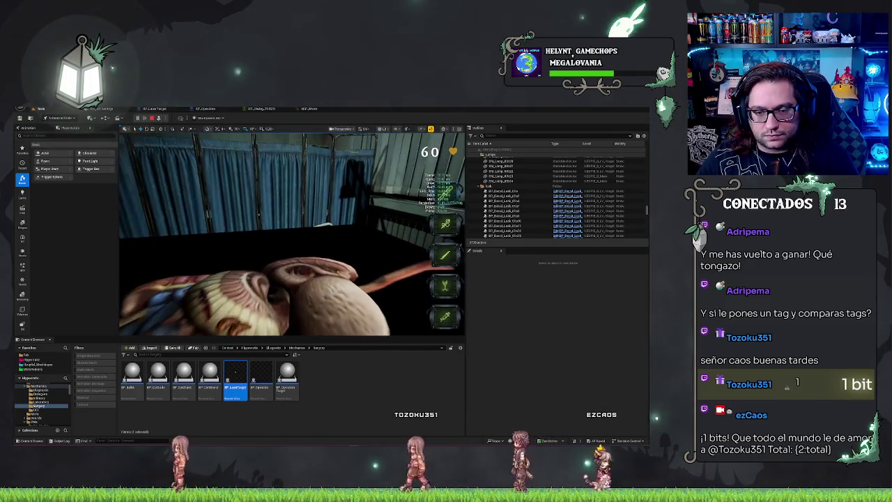
key("Escape")
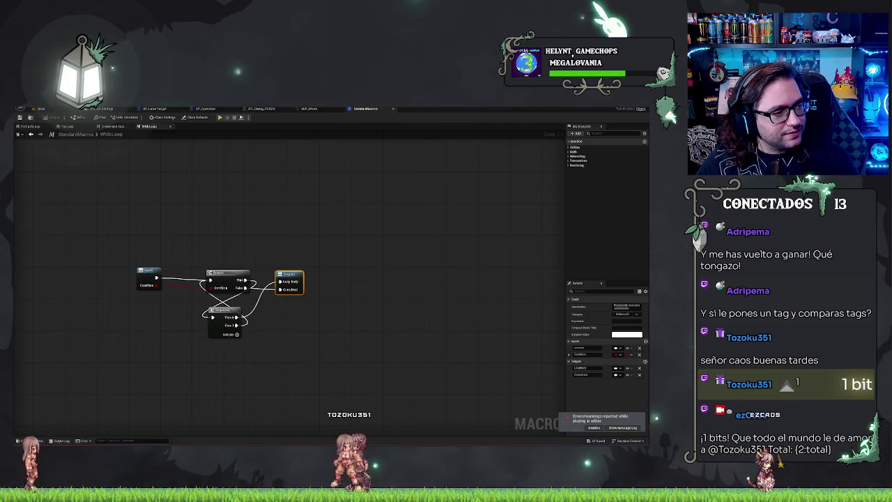
Switch back to BP_LaserTarget's DestroyCalc graph with F10.
key("F10")
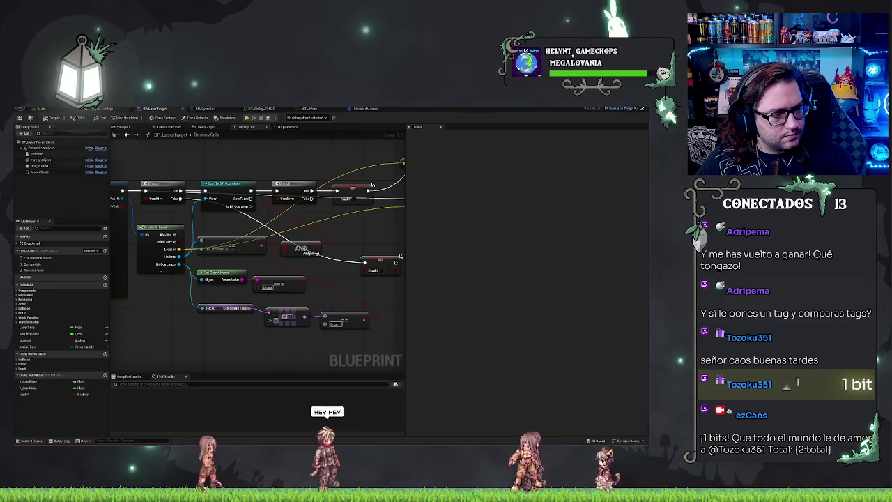
Connect the Branch's False output to the Ready SET node and nudge the Component Tags and GET nodes up.
left_click_drag(335, 234, 277, 228)
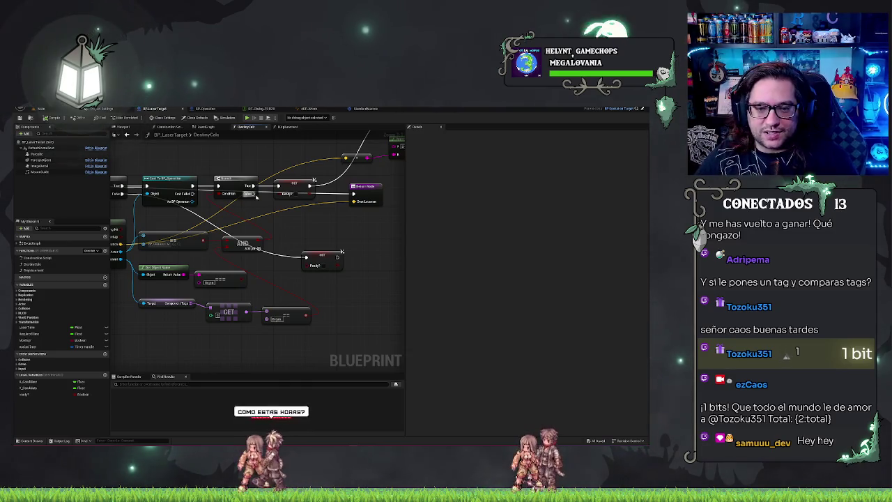
left_click_drag(256, 196, 266, 210)
mouse_move(311, 266)
left_mouse_down()
mouse_move(306, 258)
mouse_move(326, 260)
mouse_move(302, 226)
mouse_move(402, 262)
left_mouse_up()
mouse_move(228, 299)
left_mouse_down()
mouse_move(370, 300)
mouse_move(367, 291)
left_mouse_up()
left_click(342, 328)
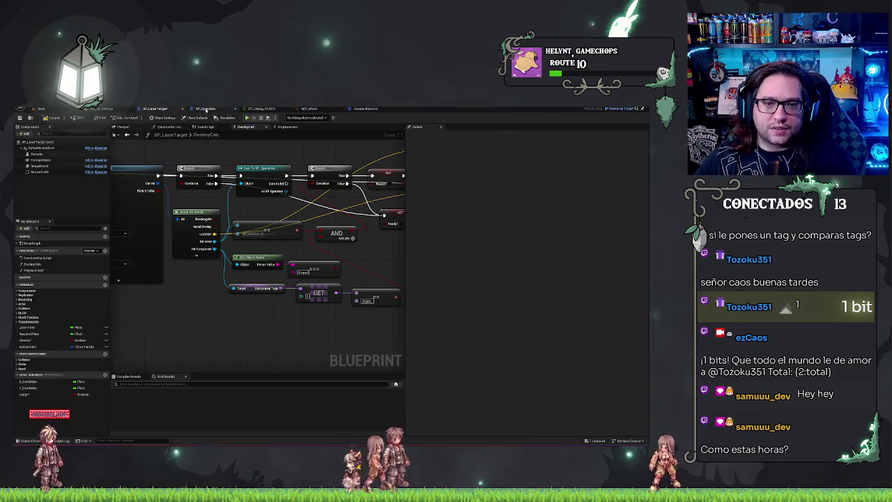
left_click(205, 109)
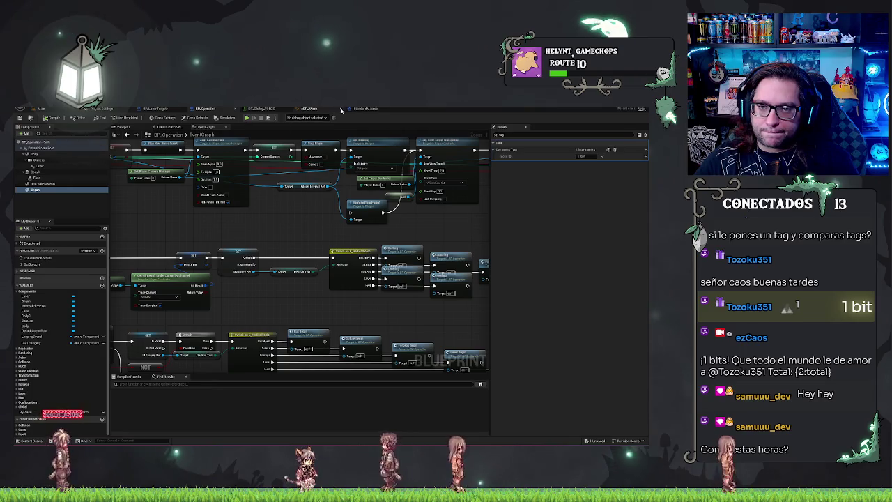
Add a Print String after the Ready SET that prints the == result, and compile.
left_click(363, 109)
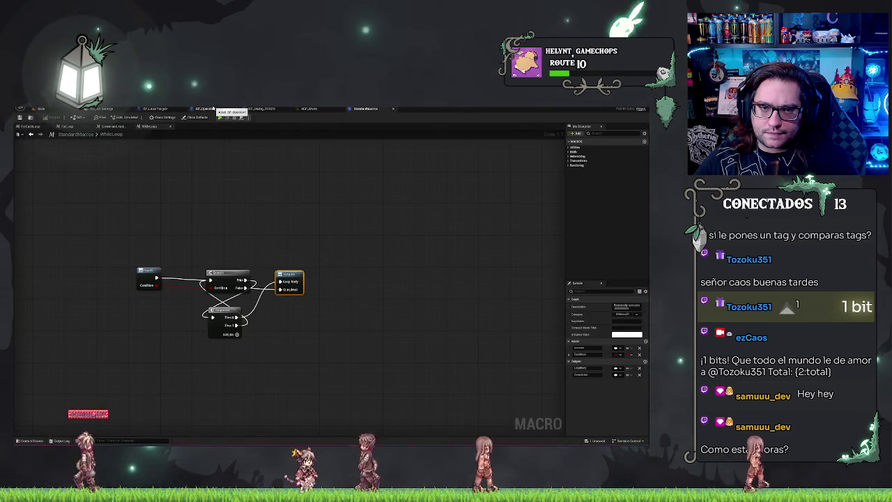
left_click(209, 109)
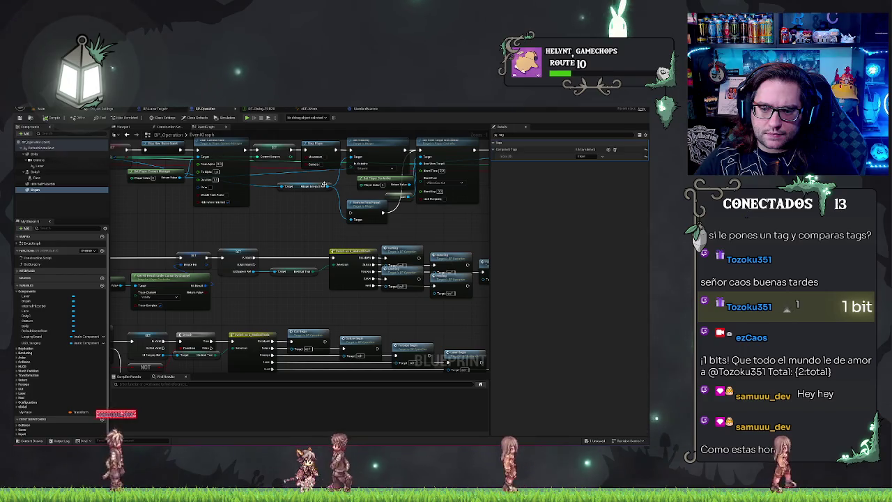
left_click(168, 109)
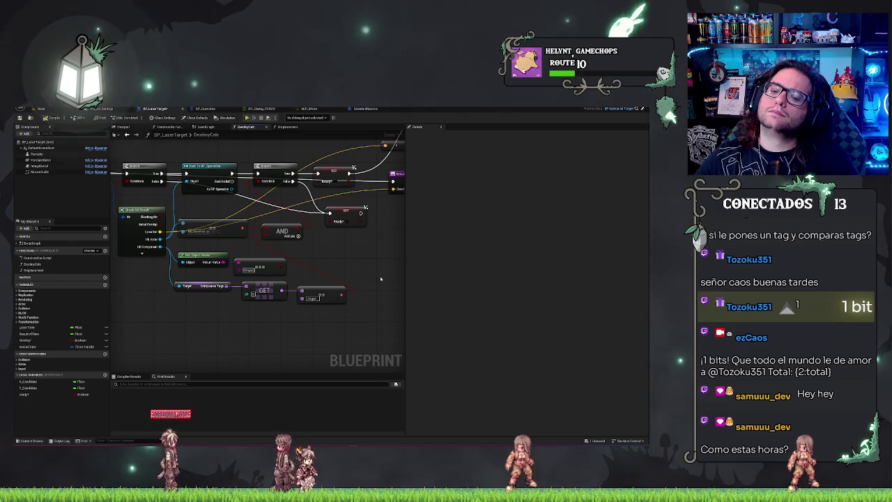
left_click_drag(382, 276, 321, 283)
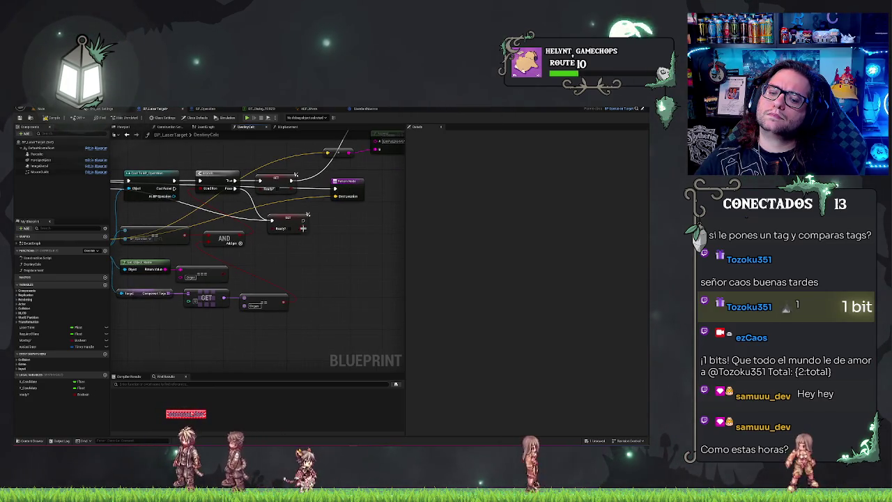
left_click_drag(303, 220, 325, 224)
type("print")
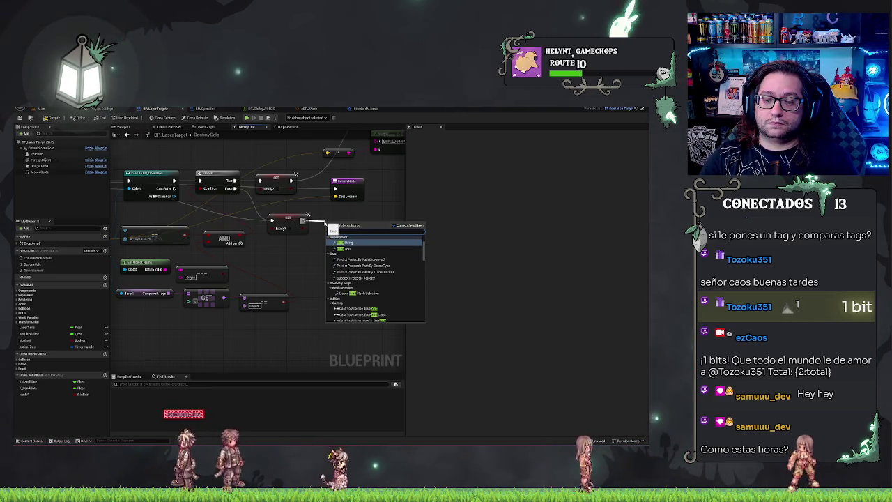
left_click(334, 242)
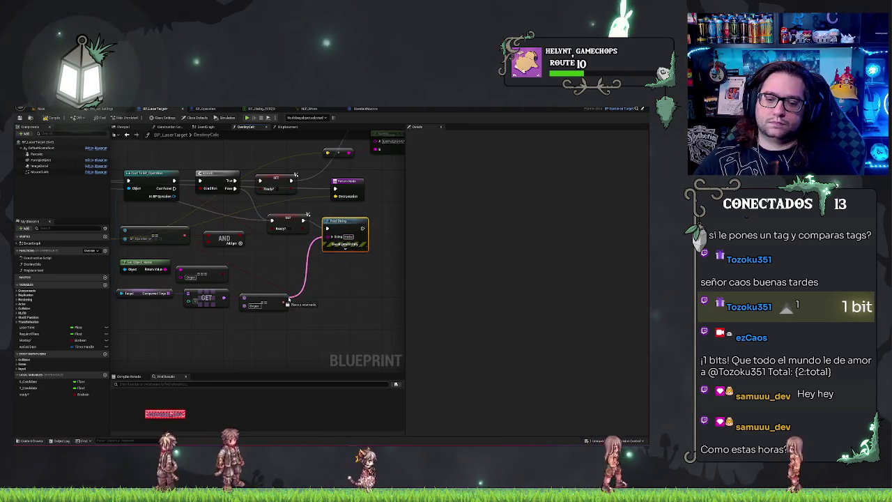
left_click_drag(328, 237, 284, 302)
left_click(341, 288)
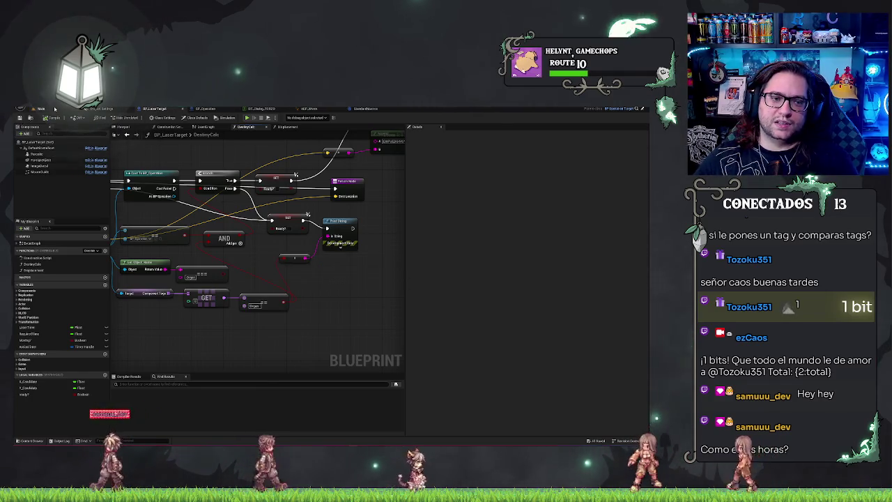
left_click(35, 108)
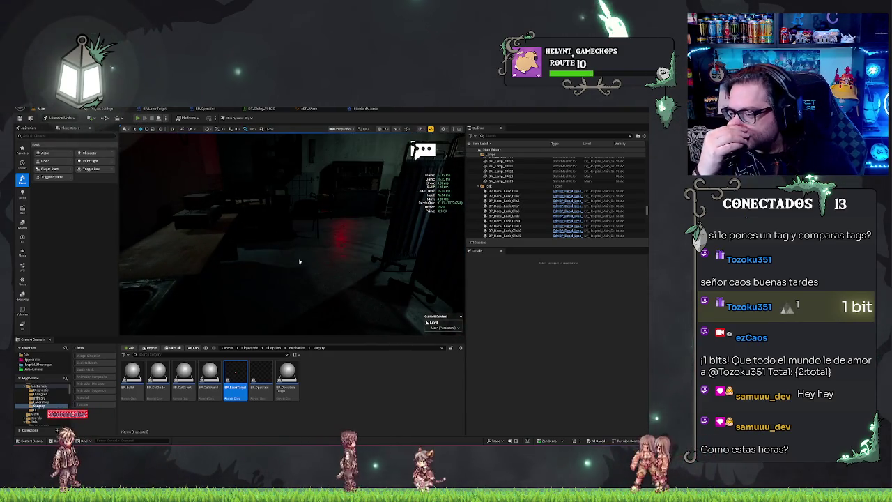
Play-test the surgery scene with Alt+P, go through the patient dialogue, test the laser, then stop.
key("alt+p")
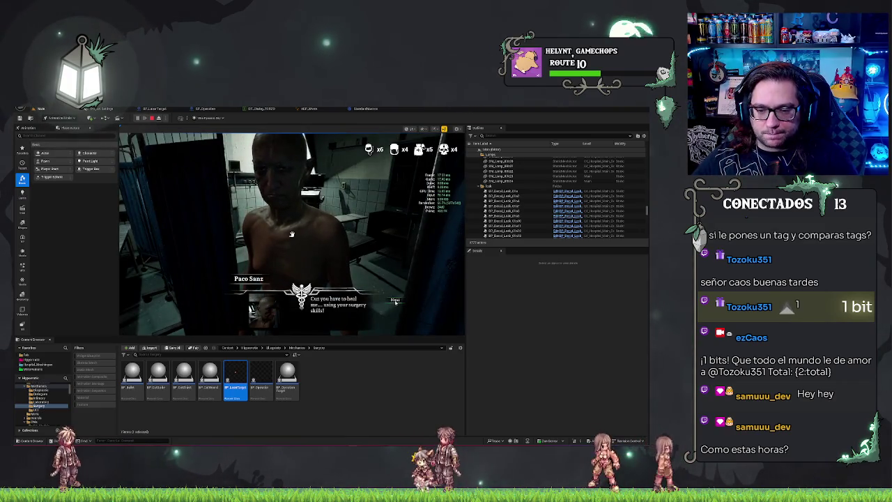
left_click(396, 301)
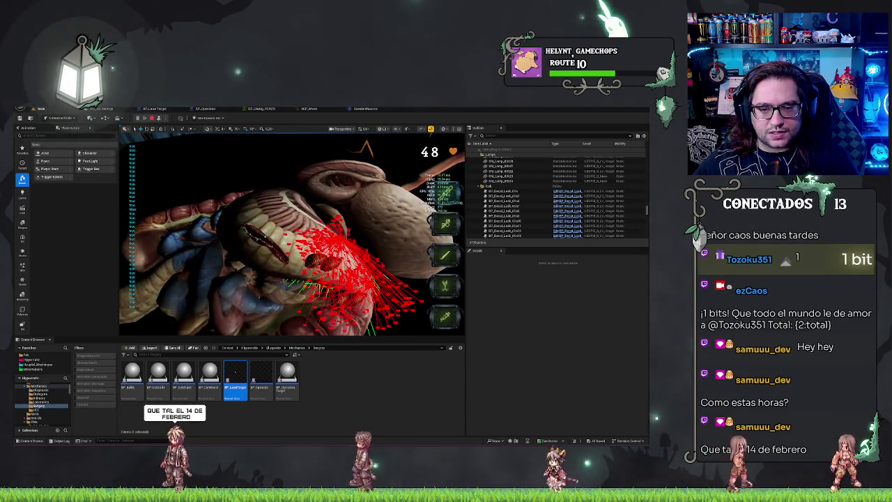
left_click(152, 118)
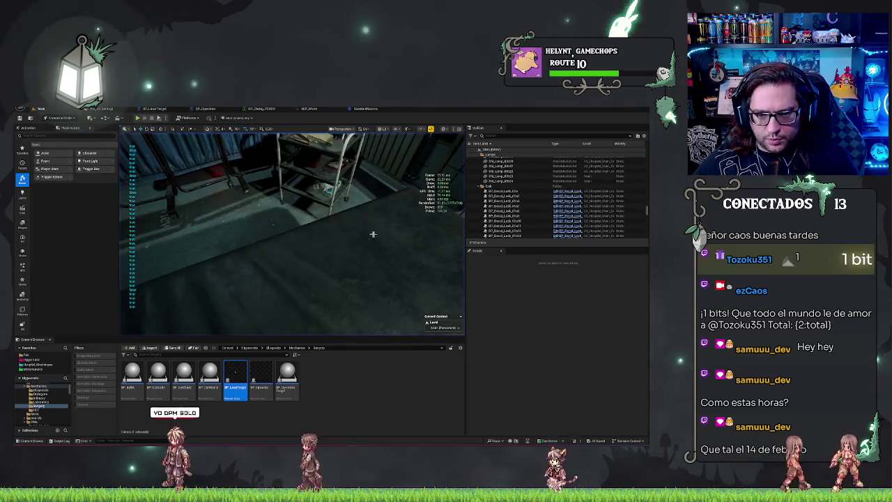
left_click(367, 108)
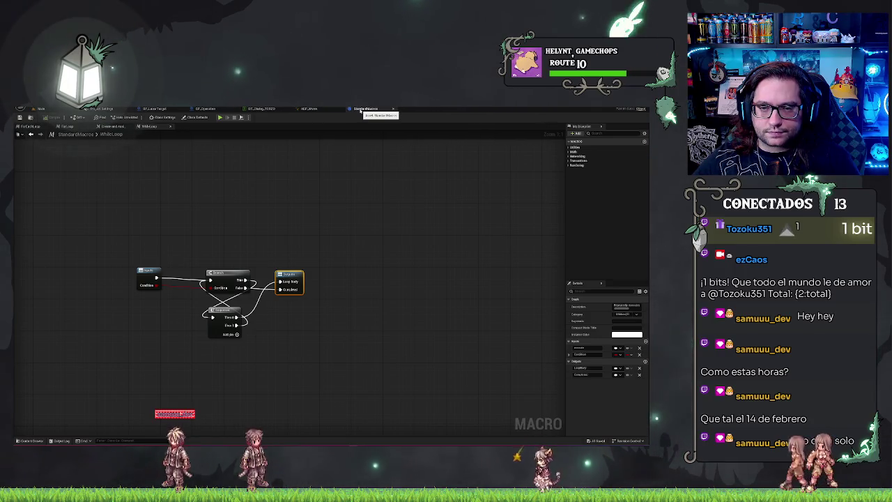
In DestroyCalc, move Hit Component's links onto a new Equal (==) node.
left_click(312, 109)
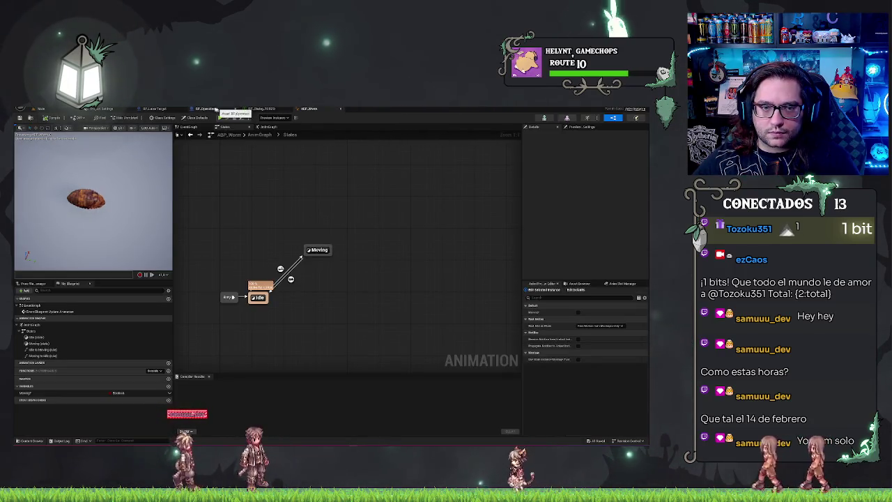
left_click(155, 108)
left_click_drag(230, 230, 255, 237)
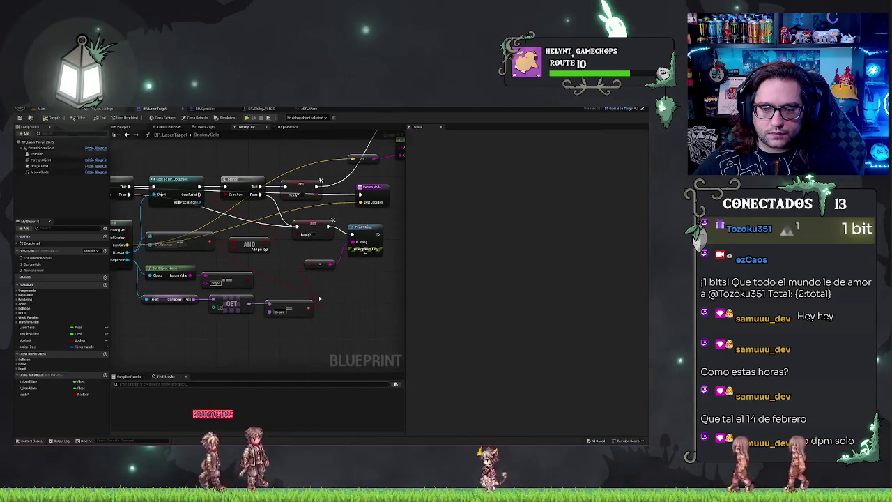
left_click_drag(215, 262, 269, 259)
mouse_move(182, 258)
left_mouse_down()
mouse_move(199, 268)
mouse_move(318, 264)
left_mouse_up()
type("equal")
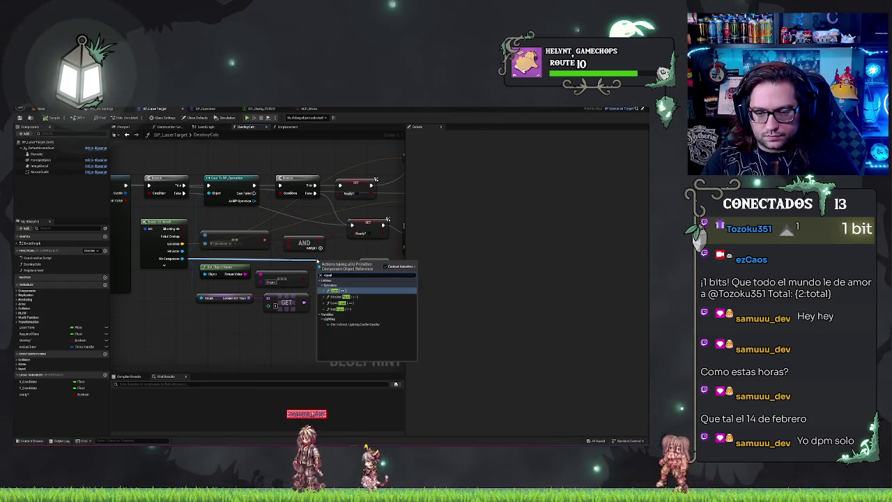
key("Return")
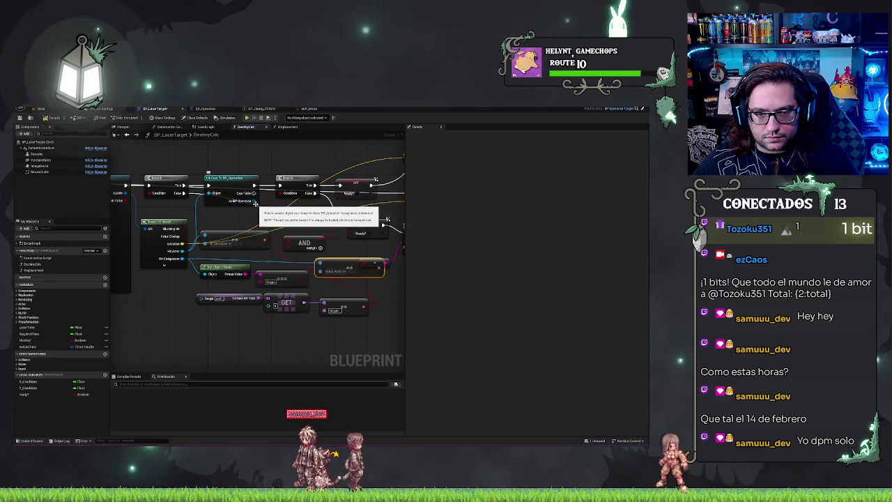
Cancel an unneeded Get search and delete the AND node with its adjacent comparison.
left_click_drag(254, 200, 264, 225)
type("get origin")
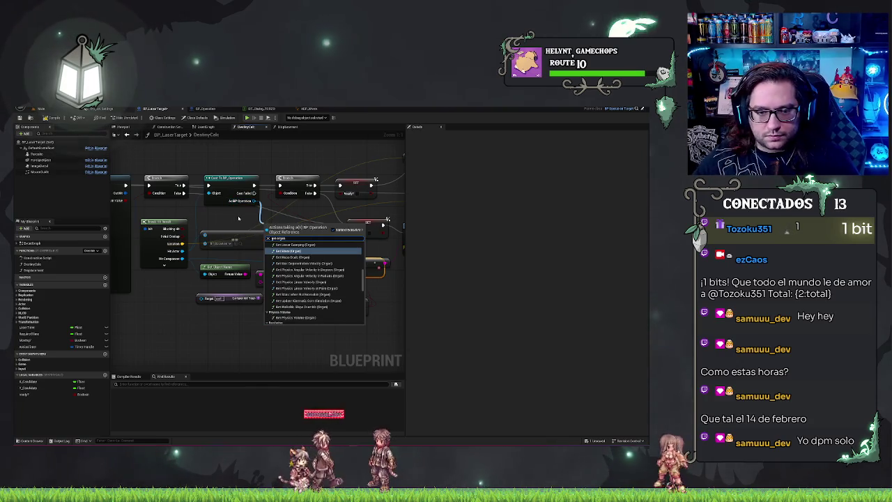
key("Escape")
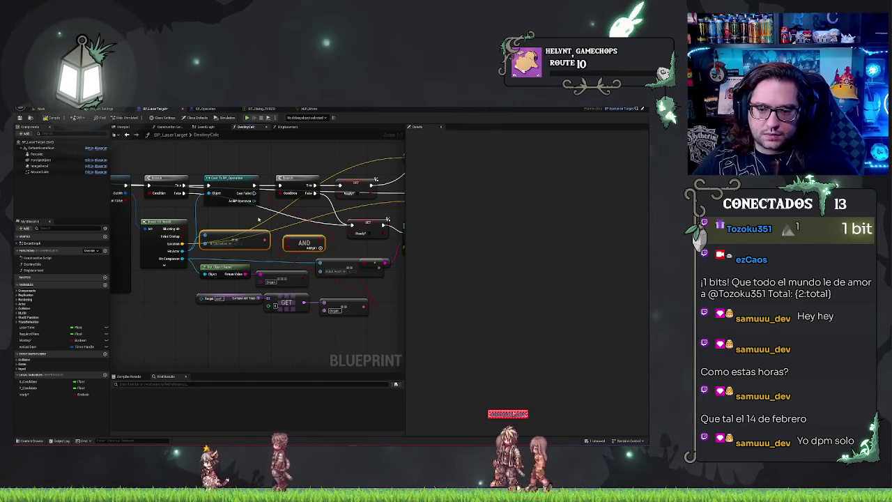
key("Delete")
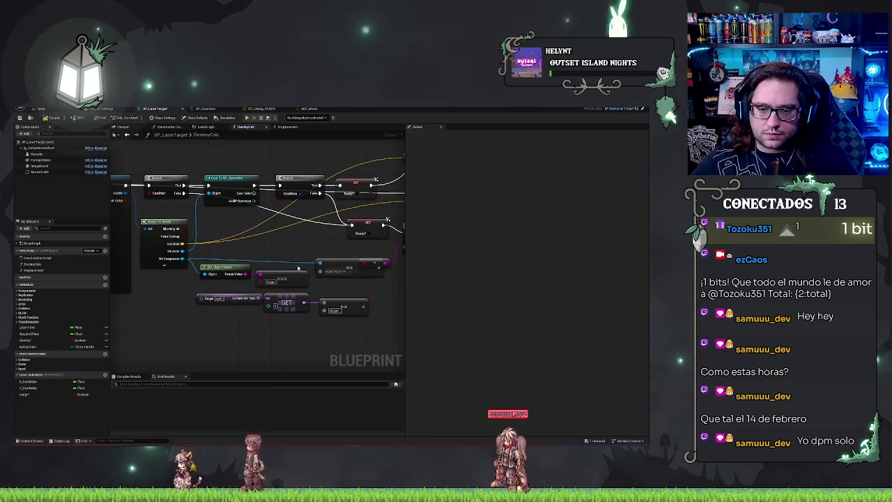
Add a Get Target node off the As BP Operation pin in DestinyCalc.
left_click_drag(297, 235, 320, 240)
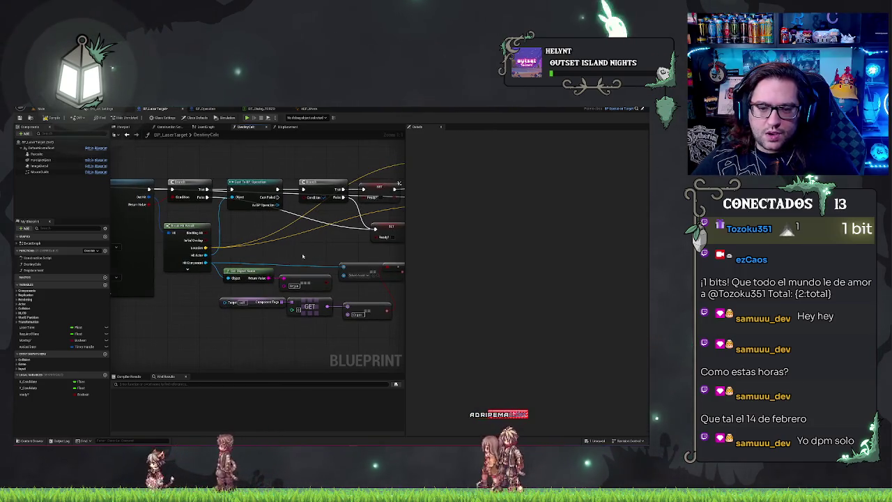
left_click_drag(360, 270, 320, 269)
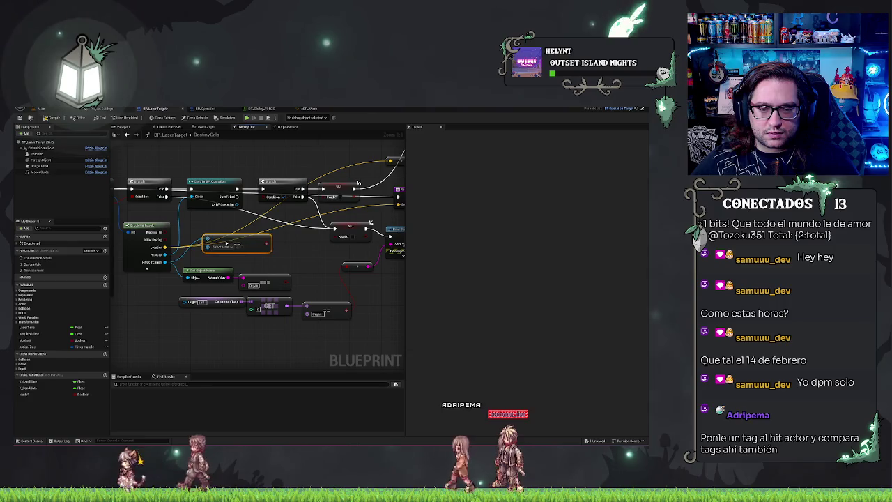
left_click_drag(238, 205, 234, 219)
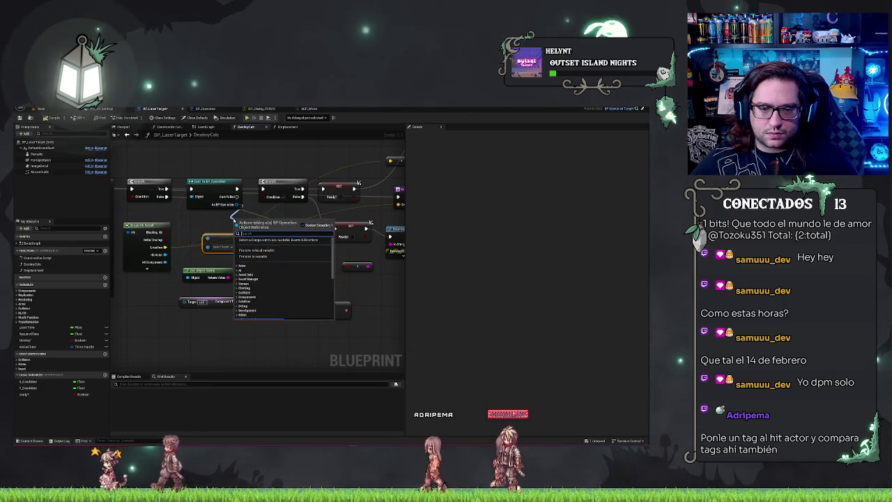
type("get target")
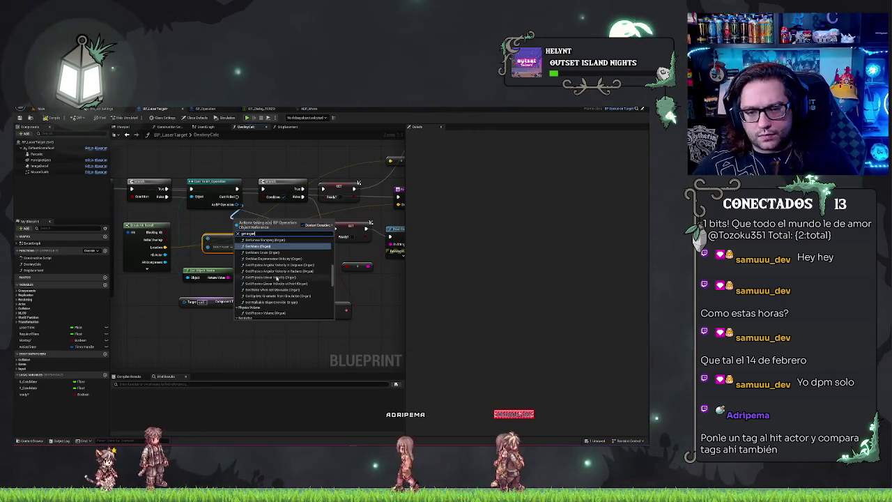
scroll(277, 277, "down", 5)
left_click(255, 316)
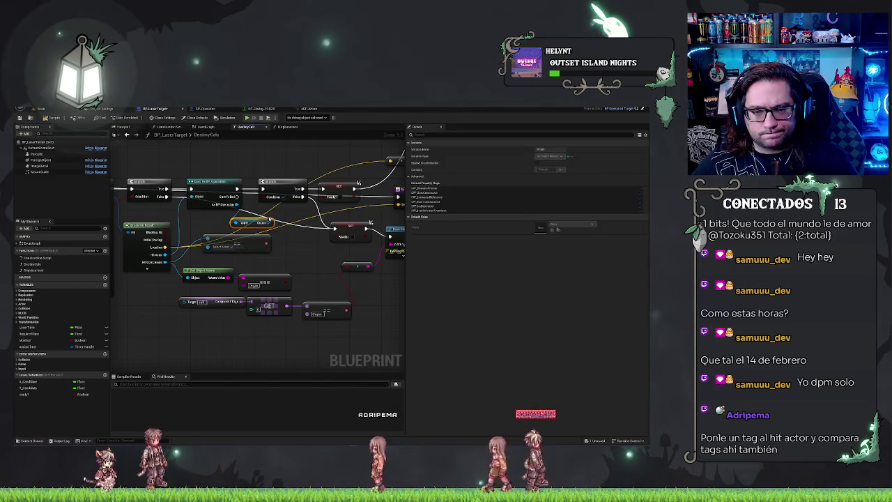
Save the blueprint and switch back to the main level editor.
mouse_move(262, 240)
left_mouse_down()
mouse_move(181, 259)
mouse_move(185, 270)
left_mouse_up()
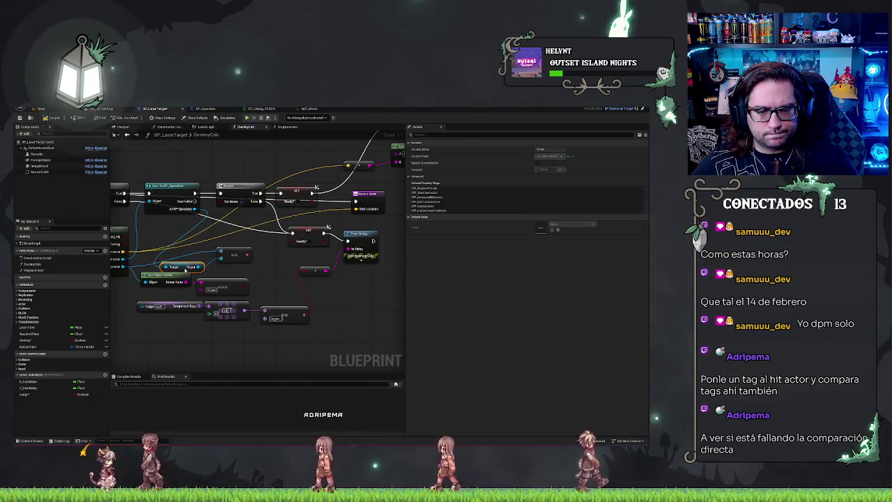
key("ctrl+s")
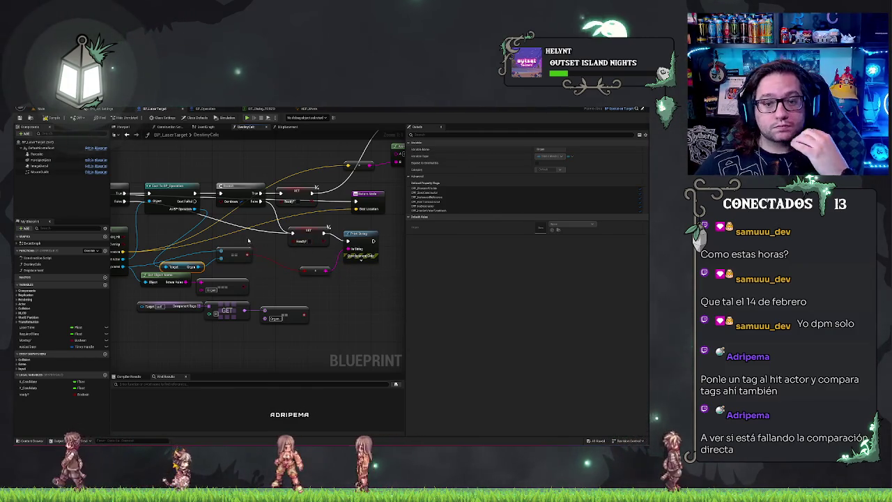
left_click_drag(248, 240, 269, 245)
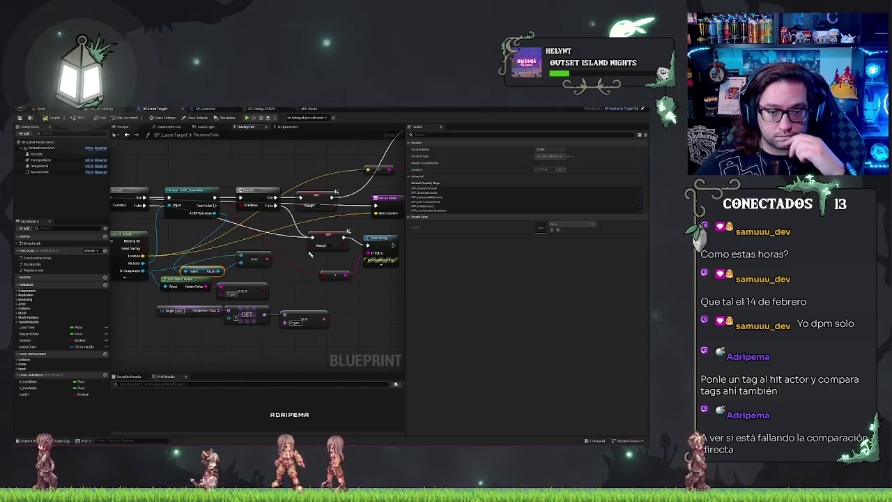
left_click(367, 304)
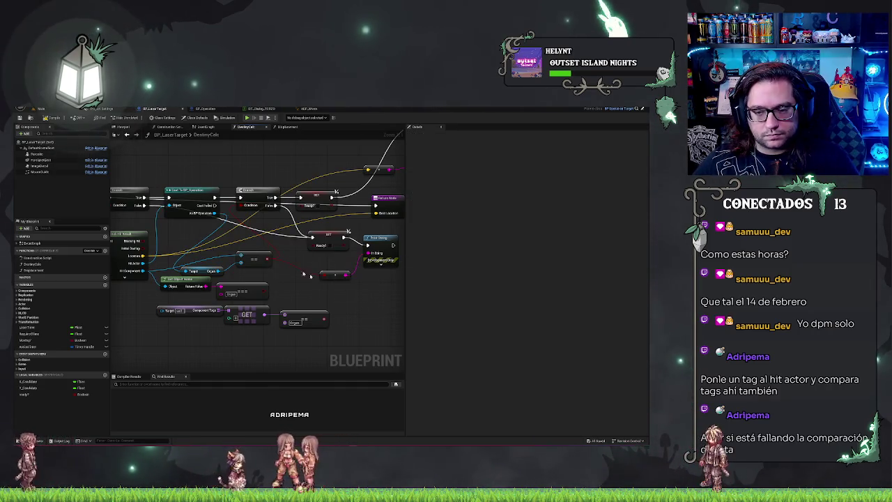
left_click_drag(365, 305, 324, 293)
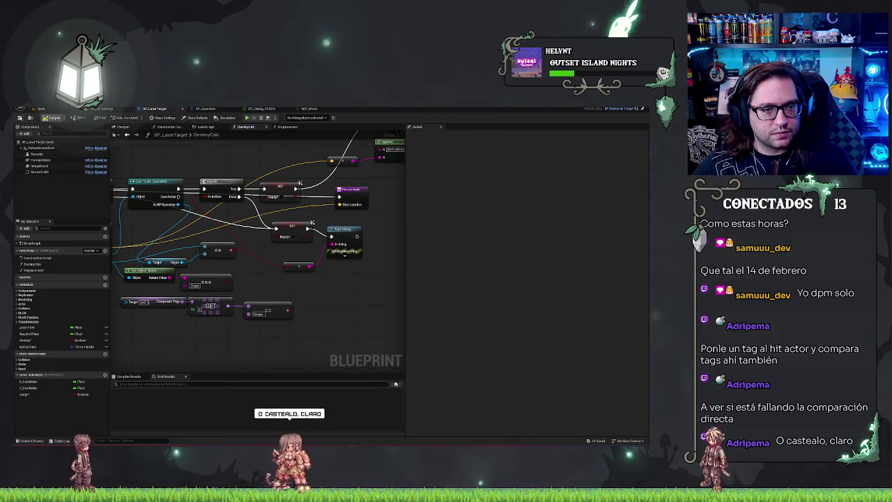
left_click(41, 109)
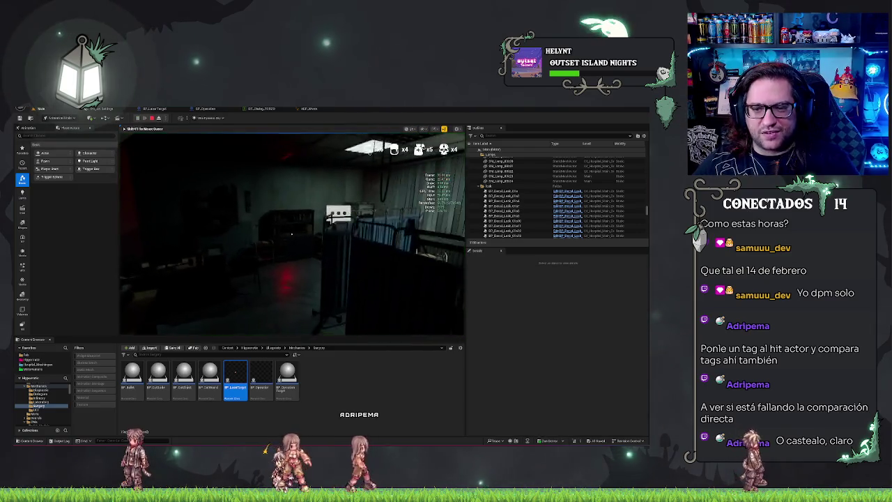
Play-test the level, accept the surgery, cut along the laser guide, then return to the blueprint.
key("alt+p")
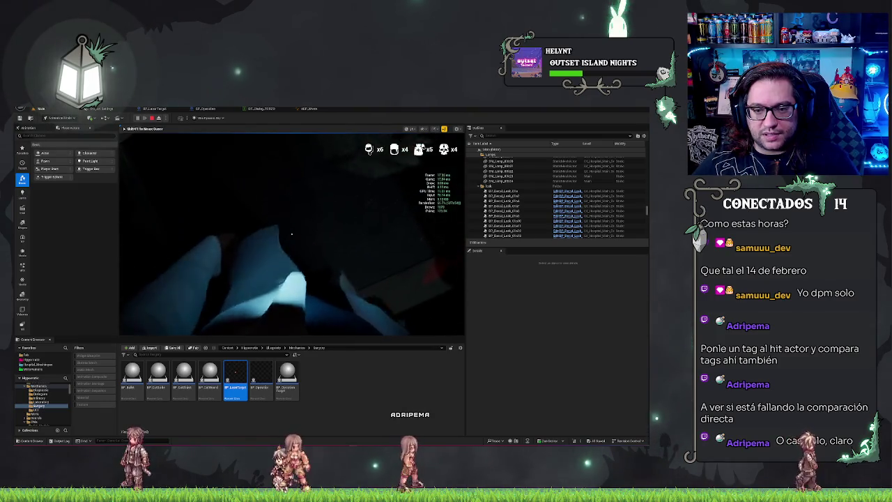
key("Escape")
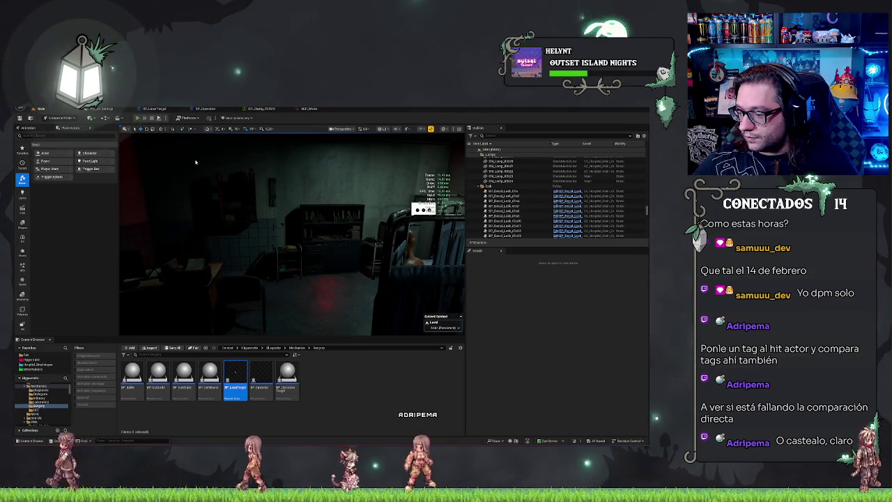
key("alt+p")
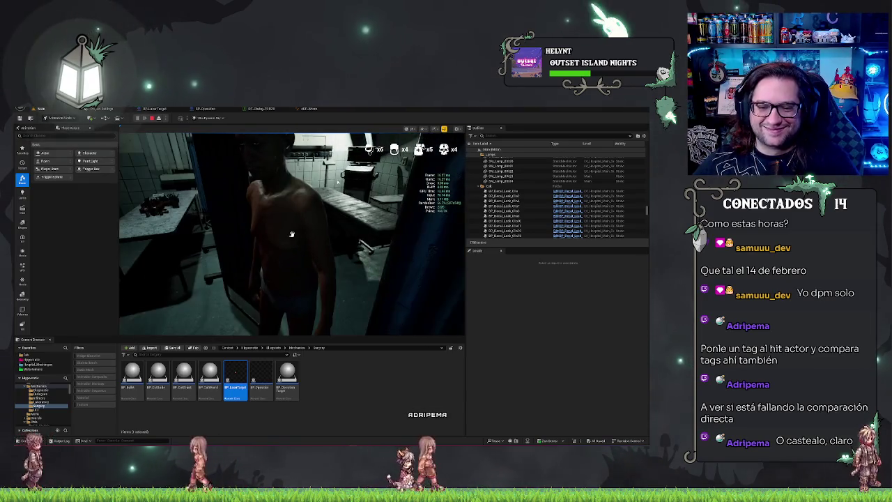
left_click(394, 301)
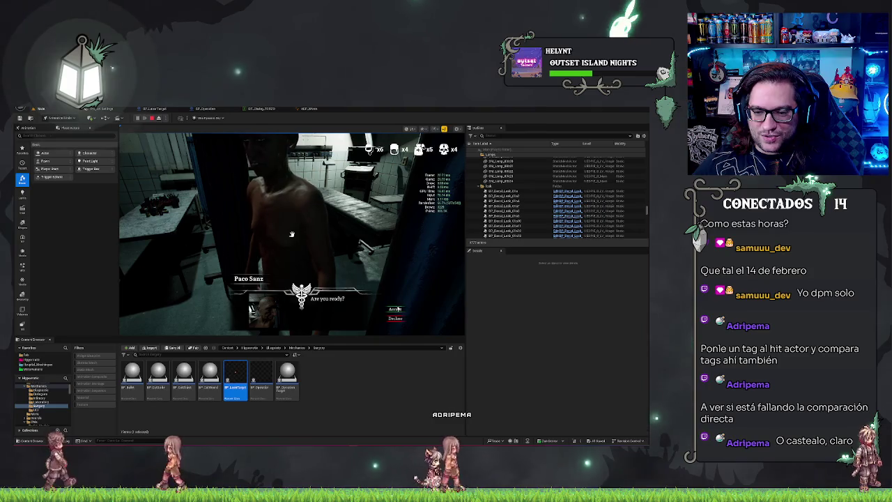
left_click(396, 301)
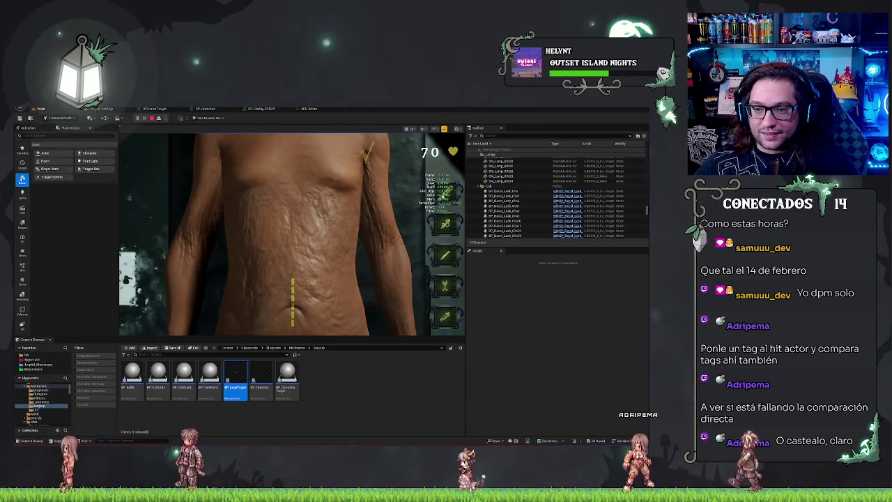
left_click(294, 288)
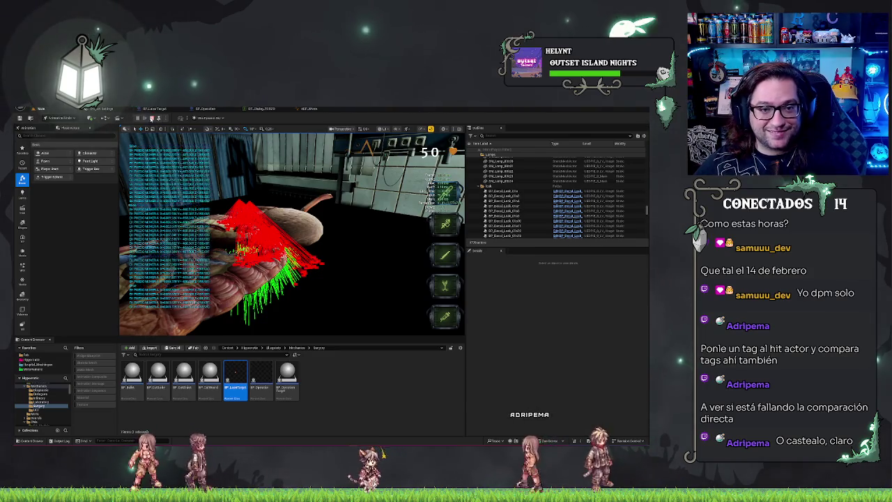
key("Escape")
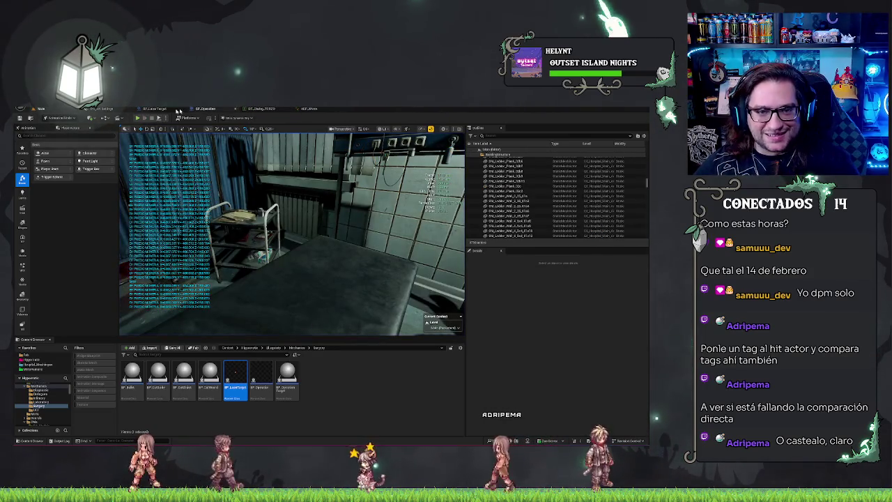
left_click(204, 108)
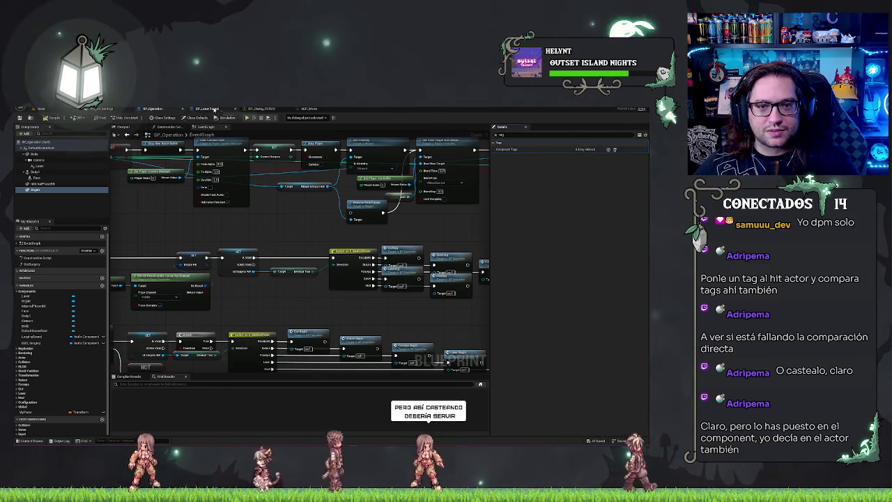
In the DestinyCalc graph, delete the old component tag comparison nodes.
left_click(209, 110)
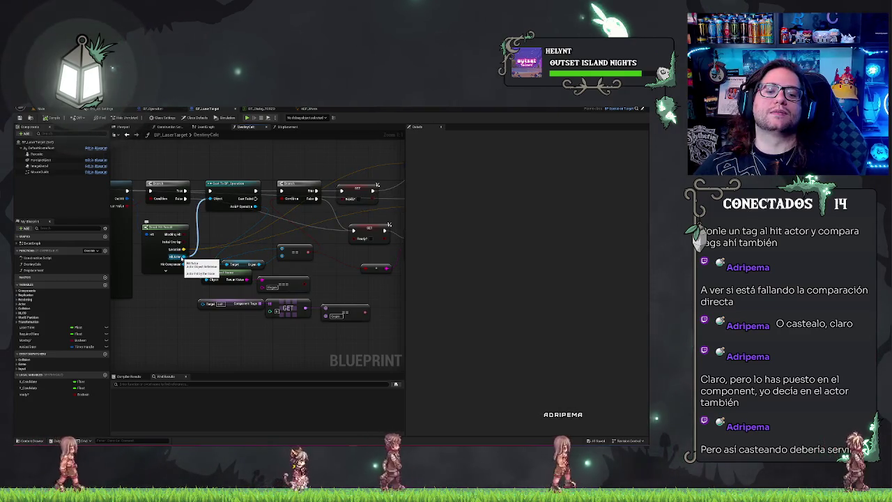
left_click_drag(182, 257, 226, 237)
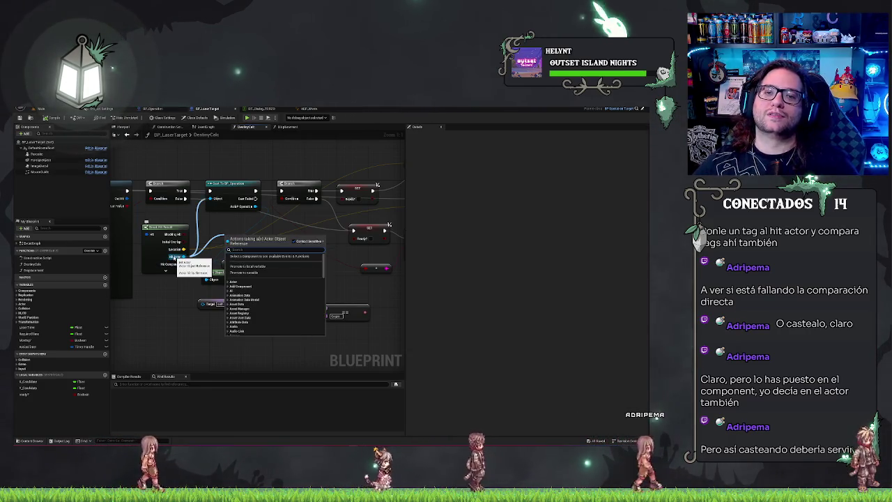
left_click(219, 225)
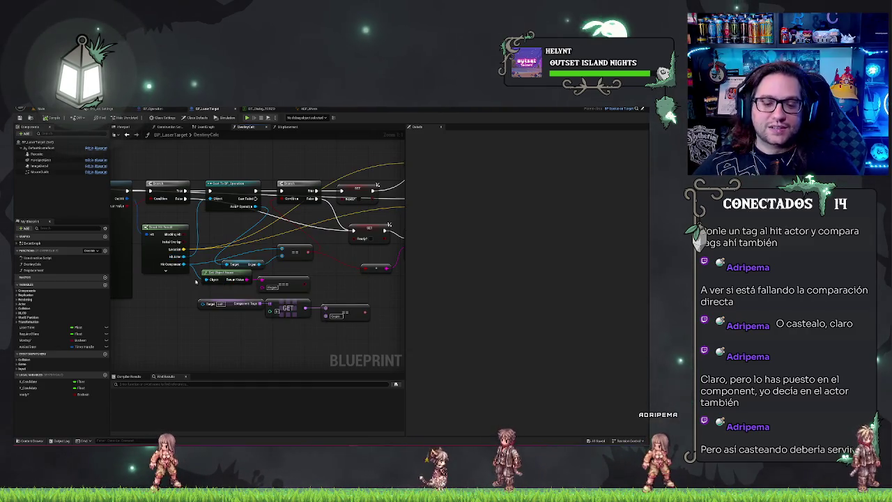
left_click_drag(291, 312, 355, 331)
key("Delete")
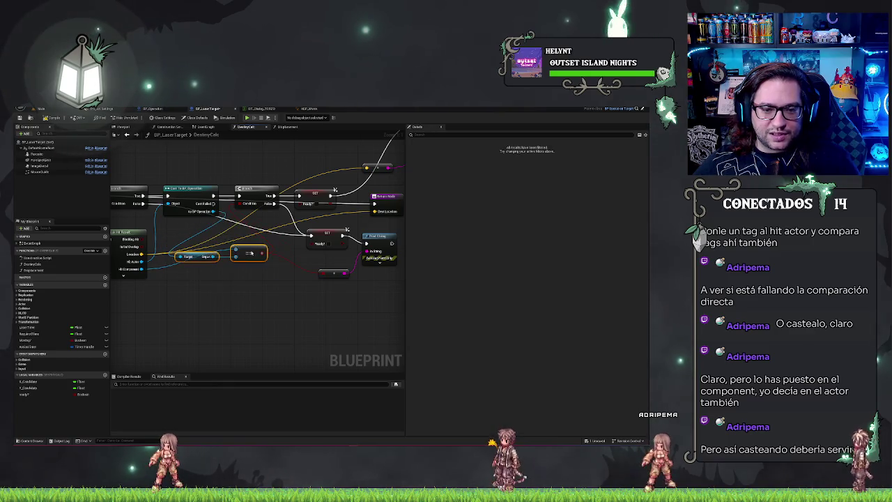
Feed Break Hit Result's Hit Component into the == comparison, placing Target and == beside it.
left_click_drag(235, 250, 235, 253)
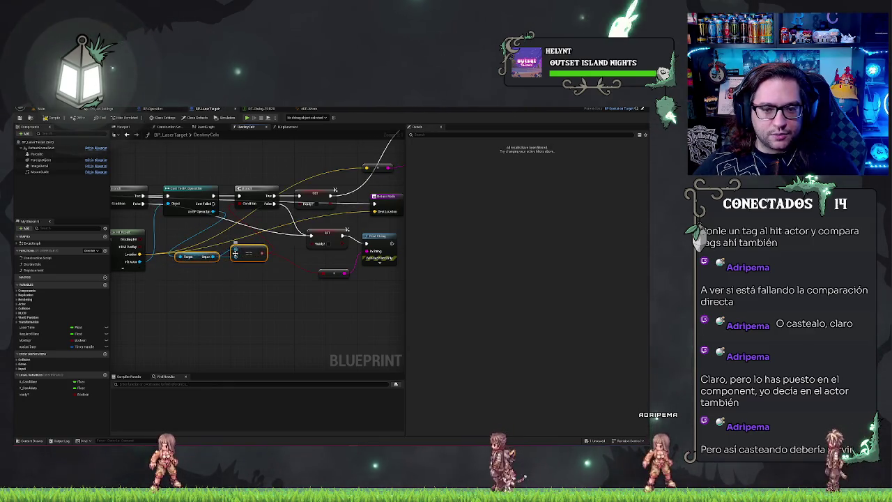
left_click(124, 269)
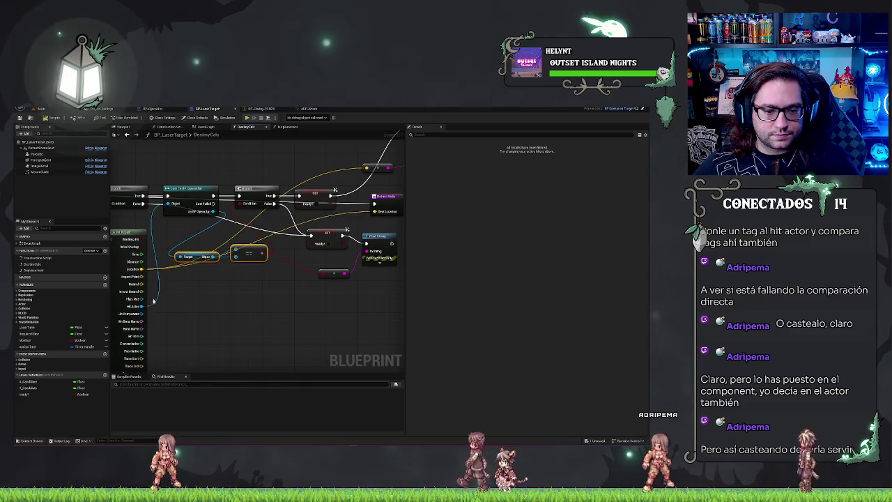
mouse_move(143, 313)
left_mouse_down()
mouse_move(247, 265)
mouse_move(261, 282)
left_mouse_up()
left_click_drag(161, 342, 253, 326)
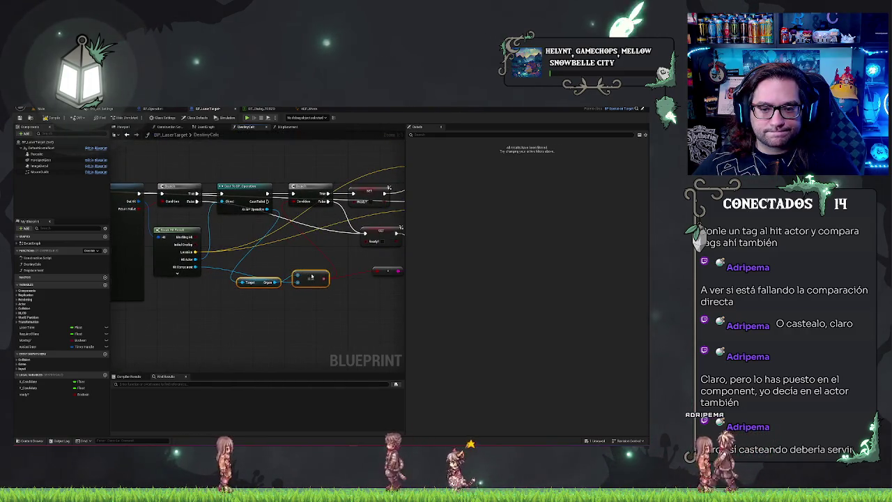
left_click_drag(311, 277, 303, 260)
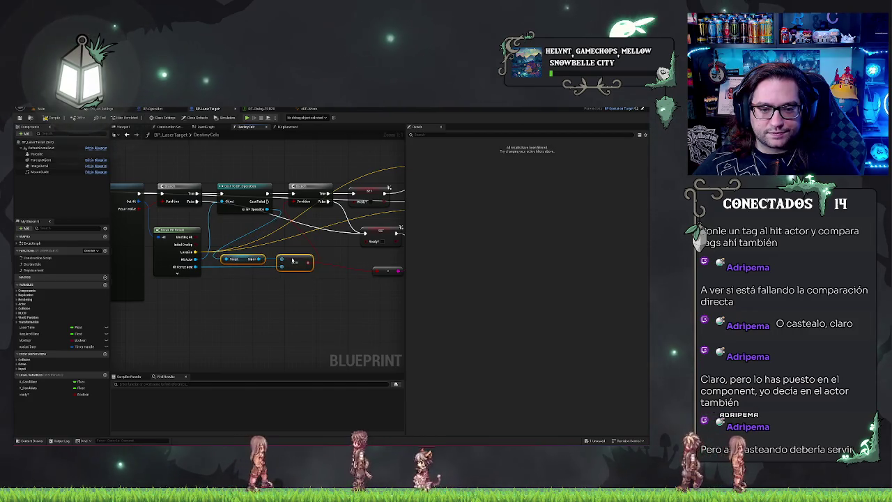
Delete the Print String and reroute nodes.
left_click_drag(286, 275, 186, 279)
left_click(288, 272)
left_click(335, 251, "shift")
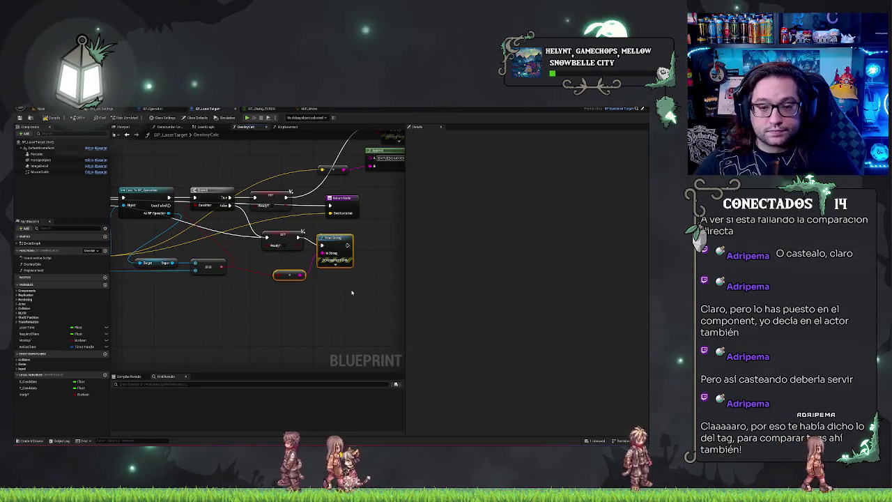
key("Delete")
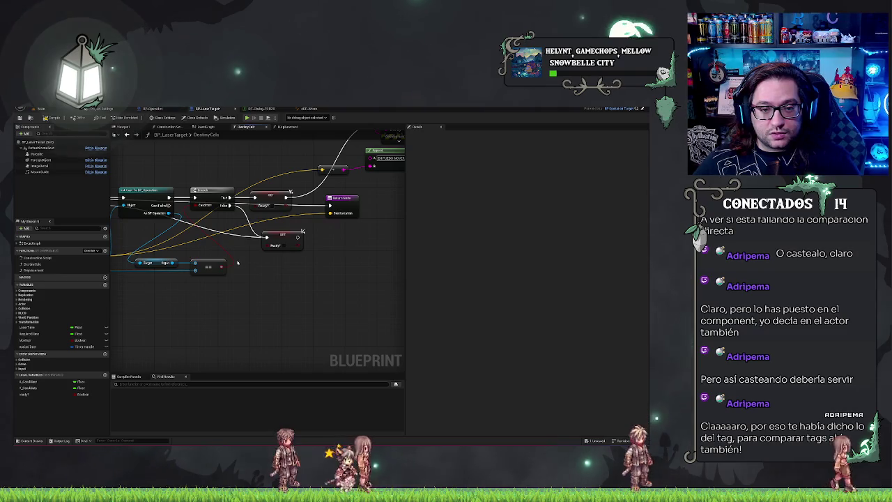
Delete the Set Ready? node, review the whole function, and return to the main level editor.
left_click_drag(237, 262, 315, 257)
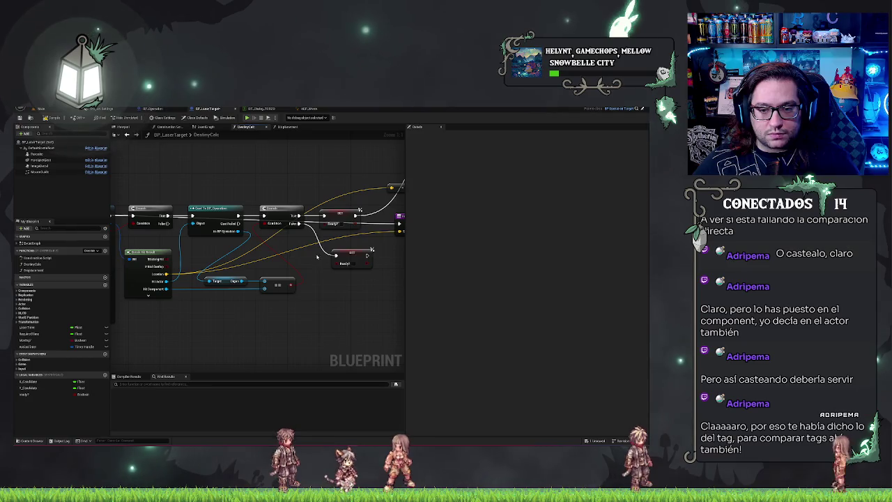
left_click_drag(317, 257, 424, 260)
mouse_move(292, 198)
left_mouse_down()
mouse_move(273, 184)
mouse_move(150, 182)
left_mouse_up()
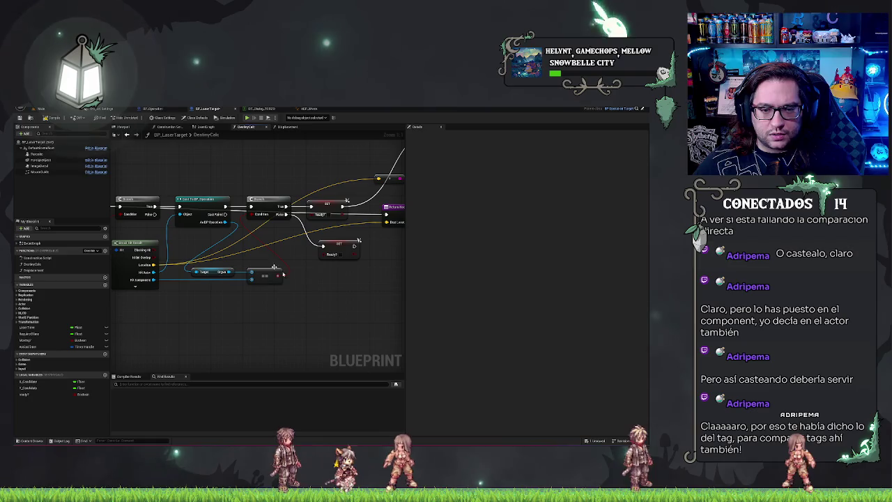
left_click(337, 245)
key("Delete")
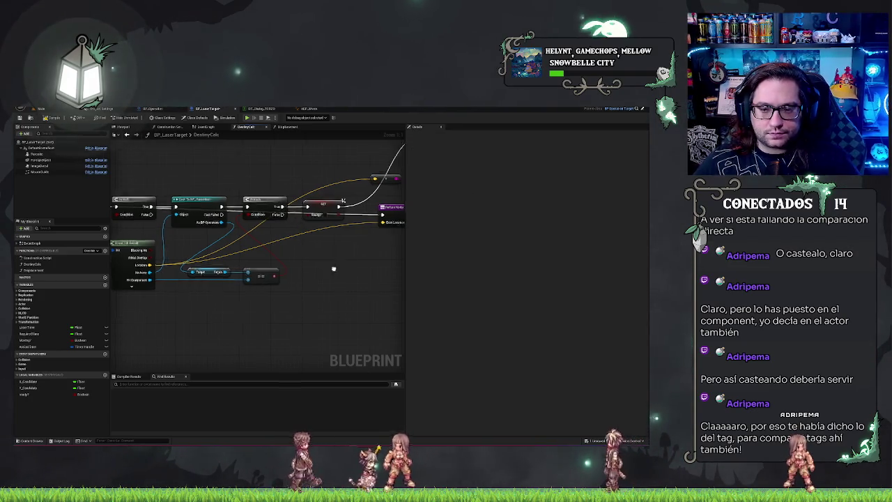
scroll(320, 262, "down", 4)
scroll(329, 272, "down", 2)
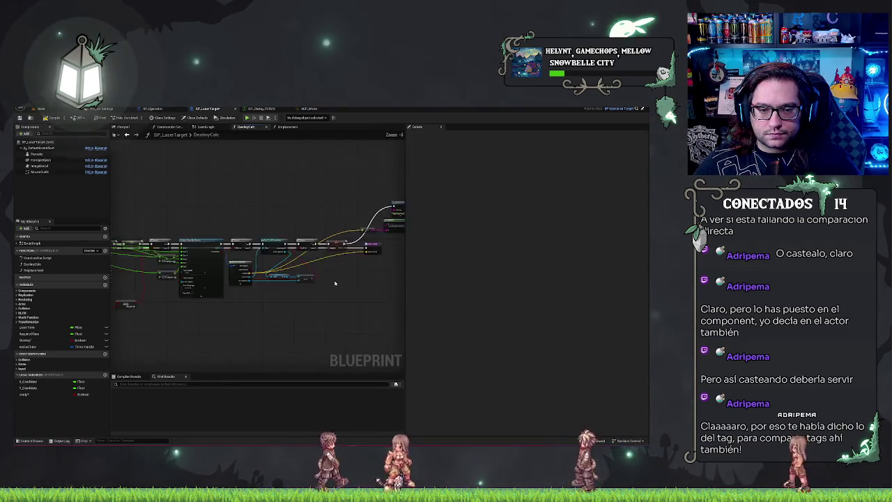
left_click_drag(346, 303, 374, 295)
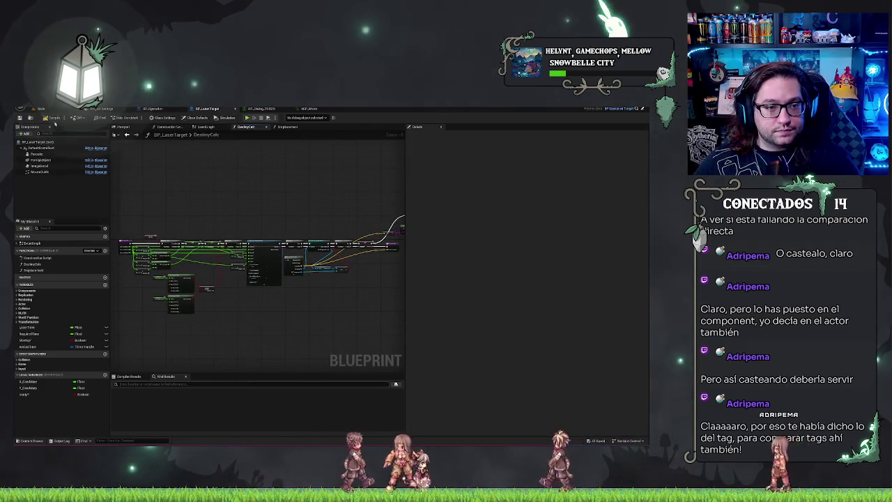
left_click(41, 109)
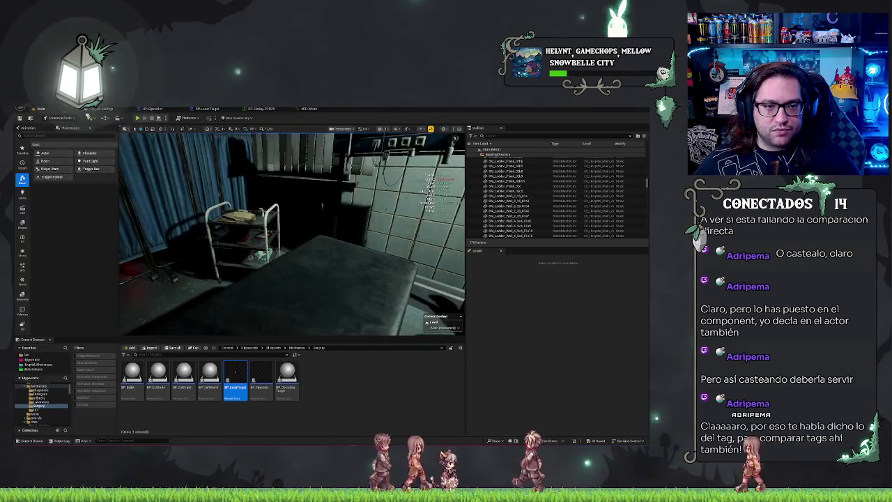
Play in editor, dismiss the character dialog, cut open the patient to expose the organs, then stop.
mouse_move(293, 237)
left_mouse_down()
mouse_move(258, 223)
mouse_move(286, 241)
left_mouse_up()
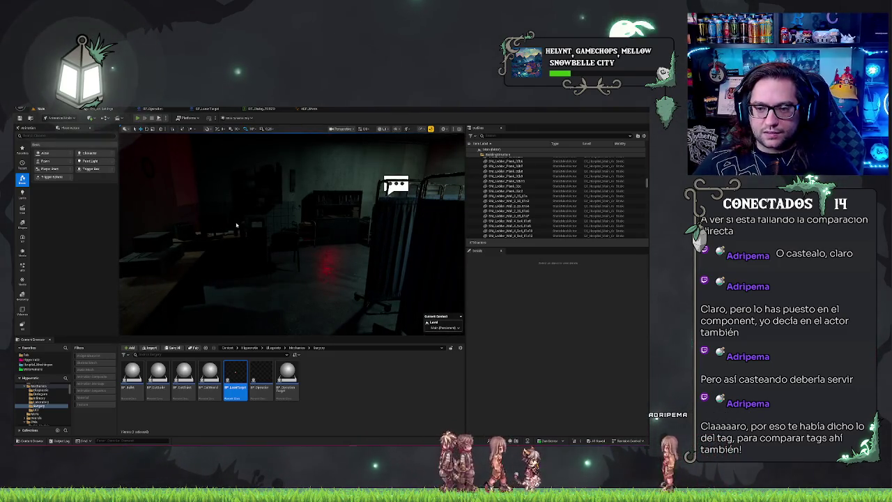
key("alt+p")
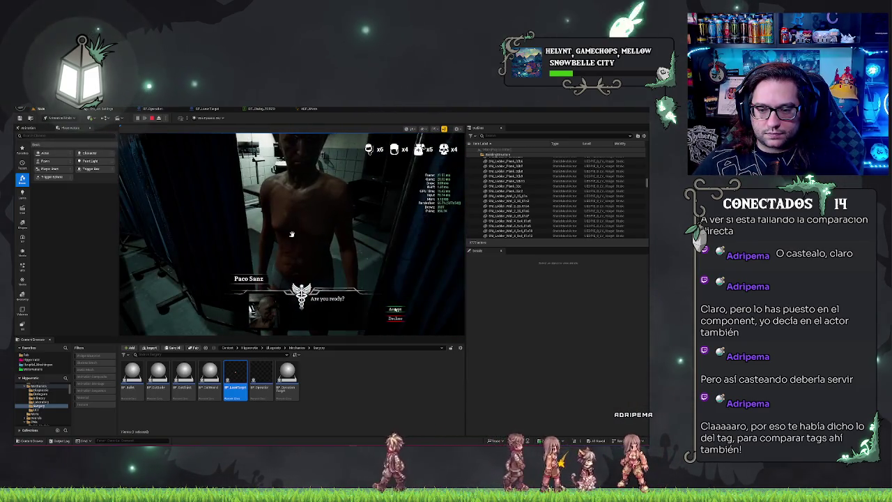
left_click(395, 301)
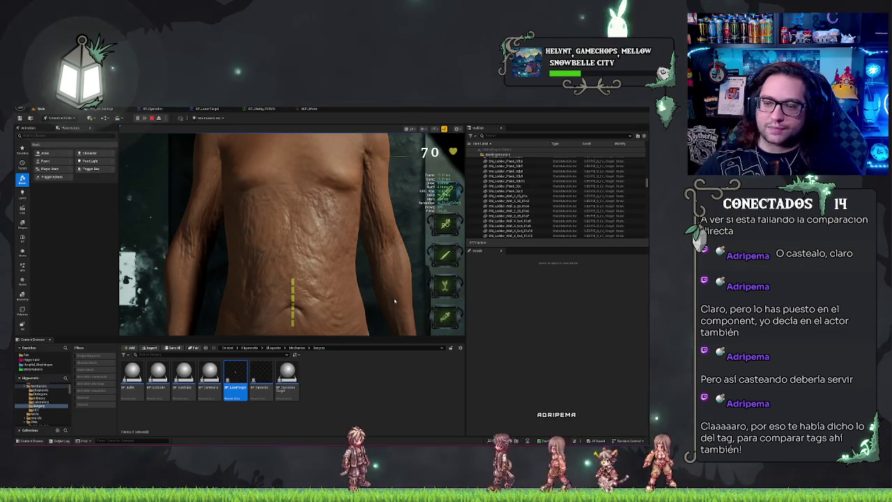
left_click(449, 199)
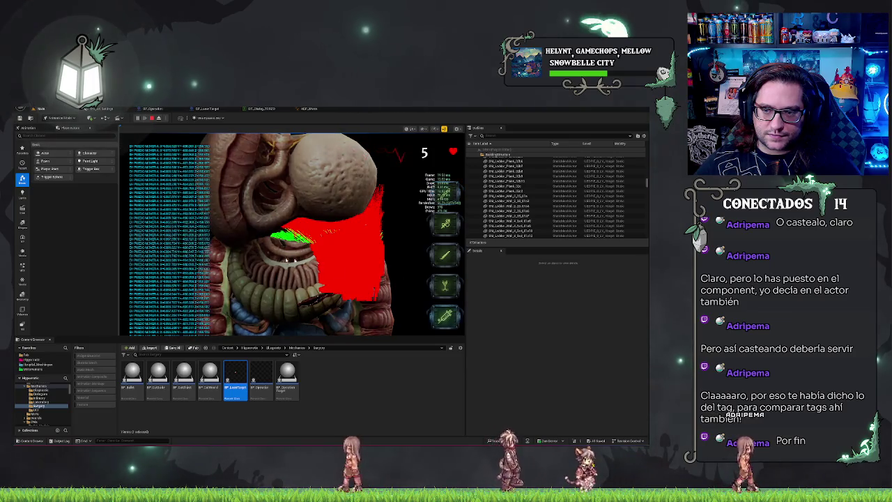
key("Escape")
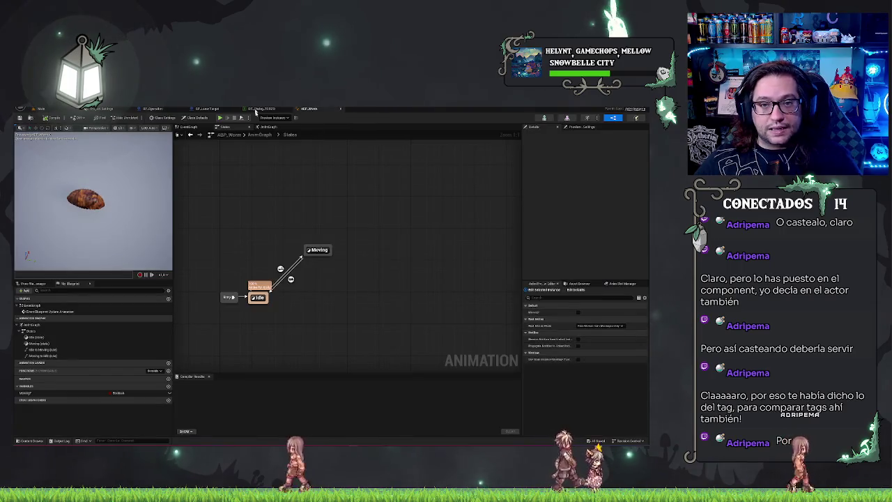
Return to BP_LaserTarget's DestinyCalc graph, inspect the bottom Add node, and add a DistanceConstant local variable.
left_click(206, 108)
scroll(299, 189, "up", 6)
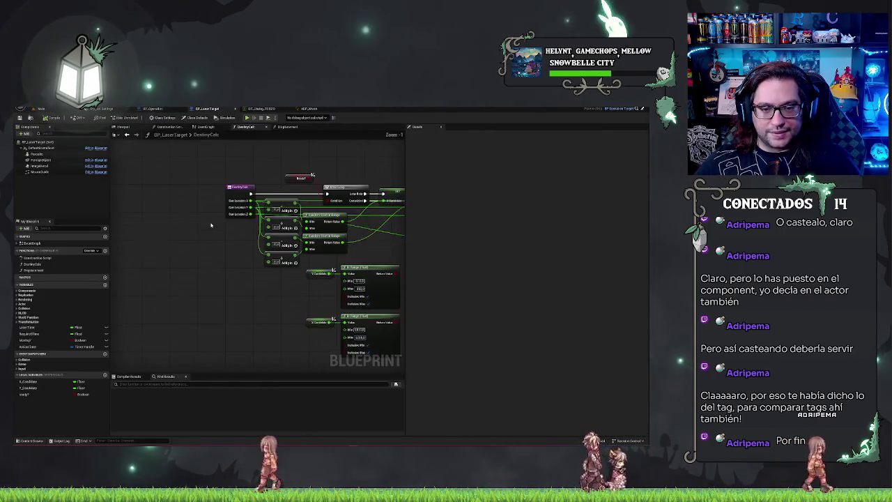
mouse_move(255, 299)
left_mouse_down()
mouse_move(225, 295)
mouse_move(237, 298)
left_mouse_up()
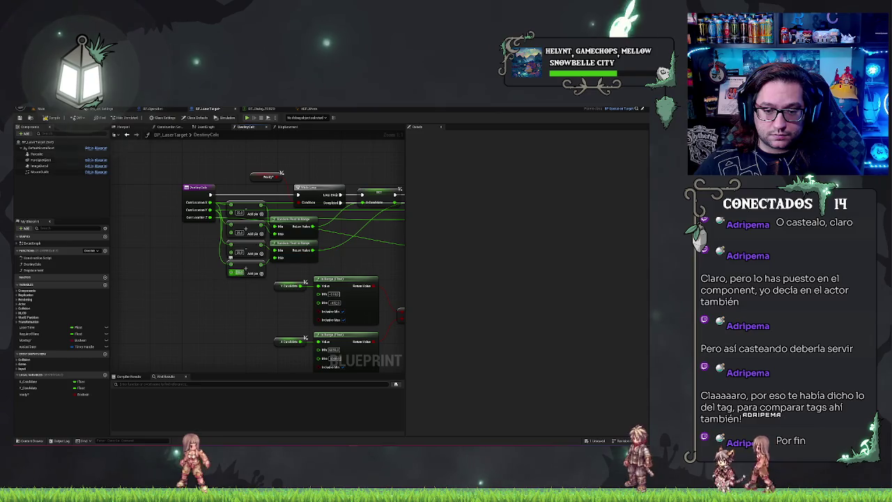
left_click(239, 273)
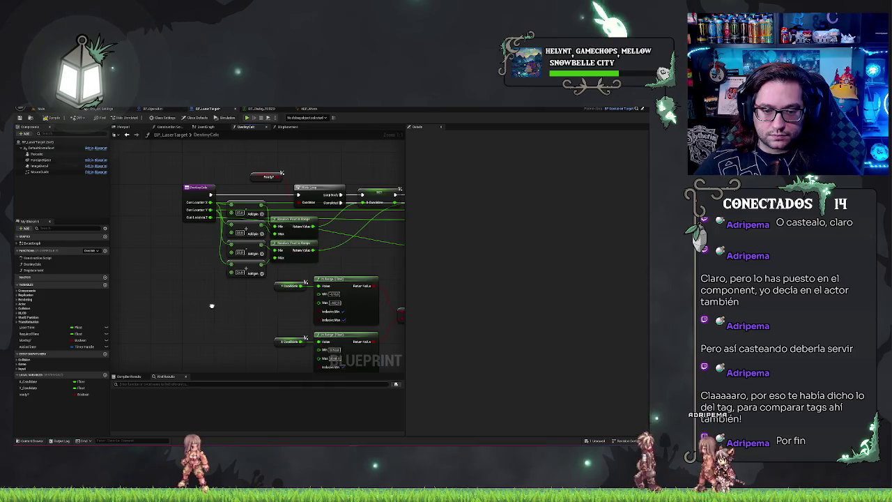
left_click_drag(255, 270, 282, 247)
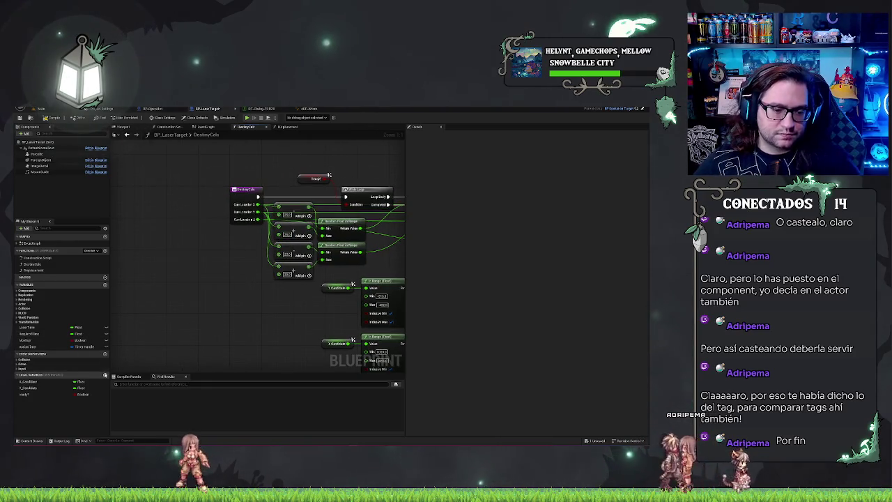
left_click(106, 375)
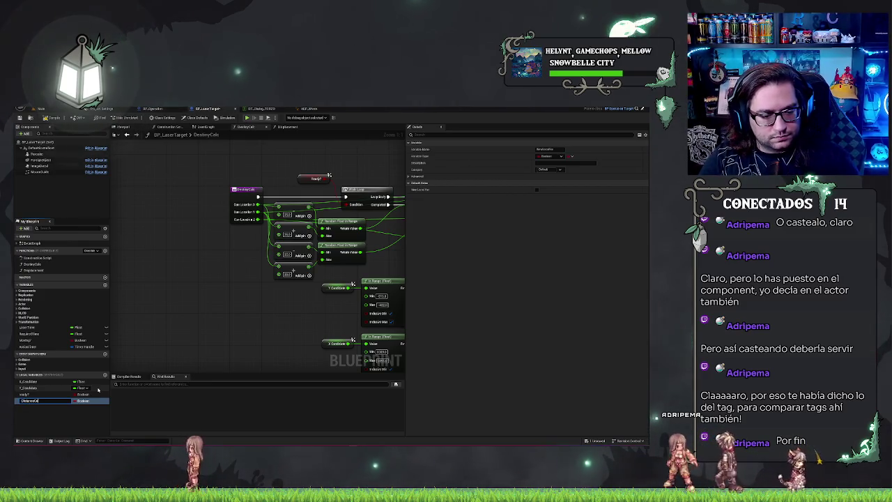
Make DistanceConstant a Float defaulting to 350, wire its getter into an Add node, and compile.
left_click(89, 401)
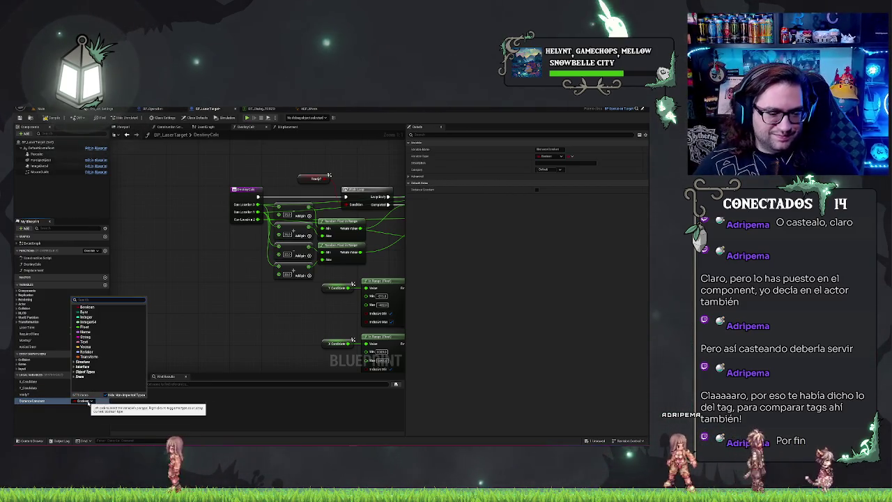
left_click(84, 327)
mouse_move(28, 403)
left_mouse_down()
mouse_move(239, 249)
mouse_move(256, 247)
left_mouse_up()
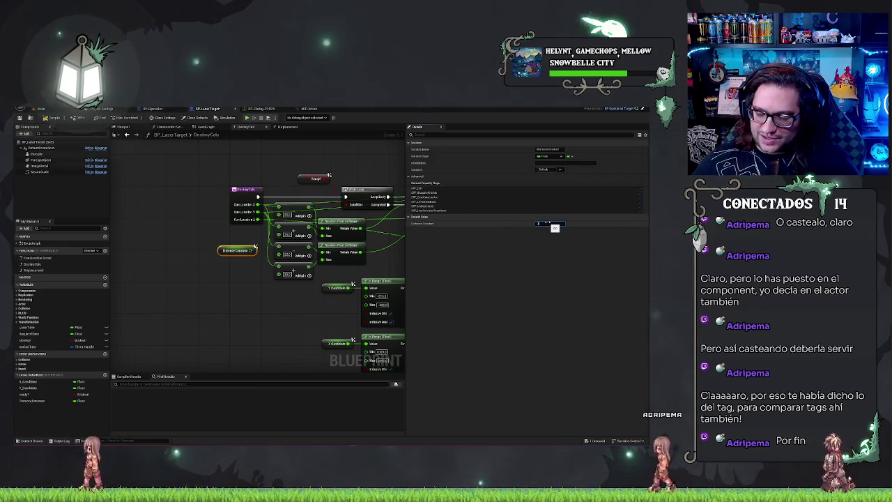
type("350")
key("Return")
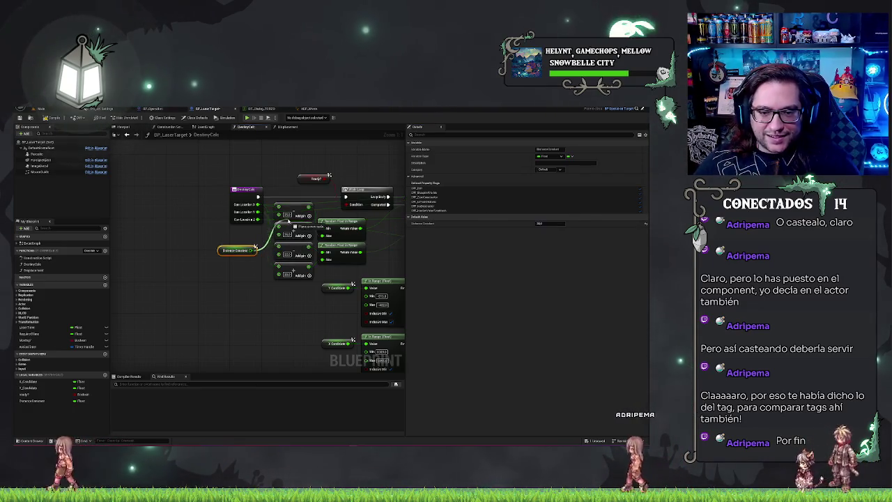
mouse_move(287, 238)
left_mouse_down()
mouse_move(258, 266)
mouse_move(241, 239)
left_mouse_up()
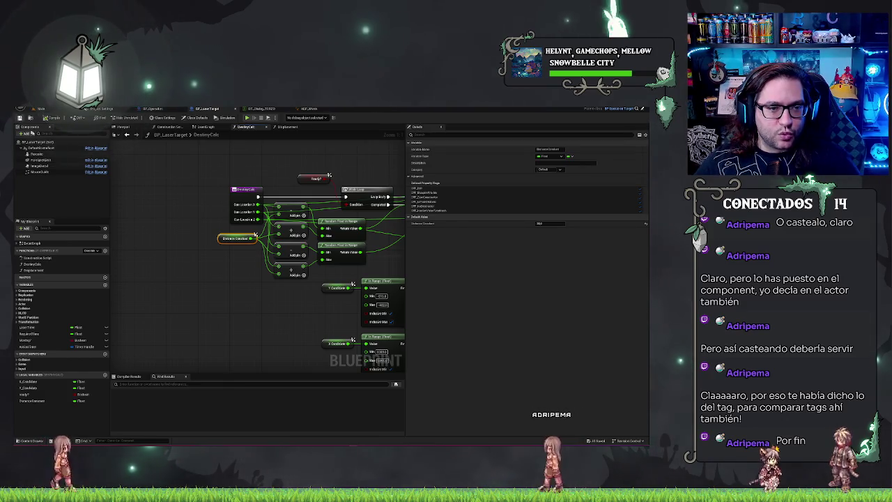
left_click(23, 122)
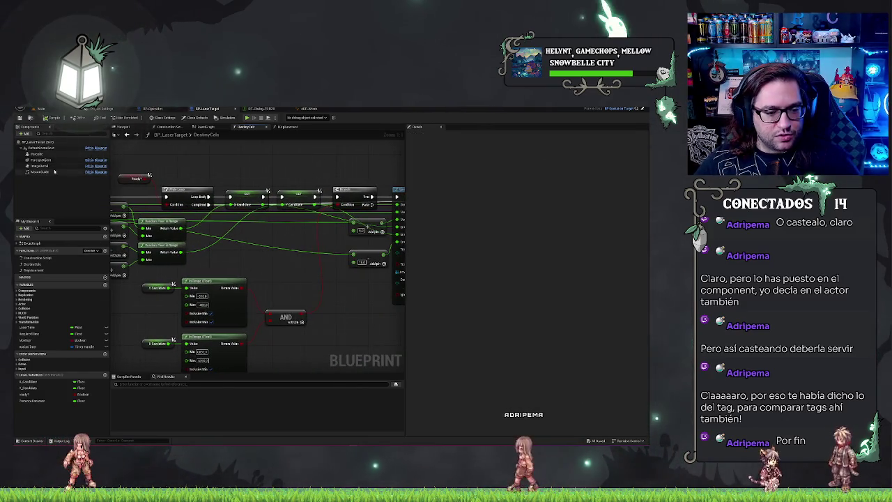
Tidy the Add nodes and delete the debug Print String, Append and reroute nodes.
left_click_drag(317, 276, 256, 265)
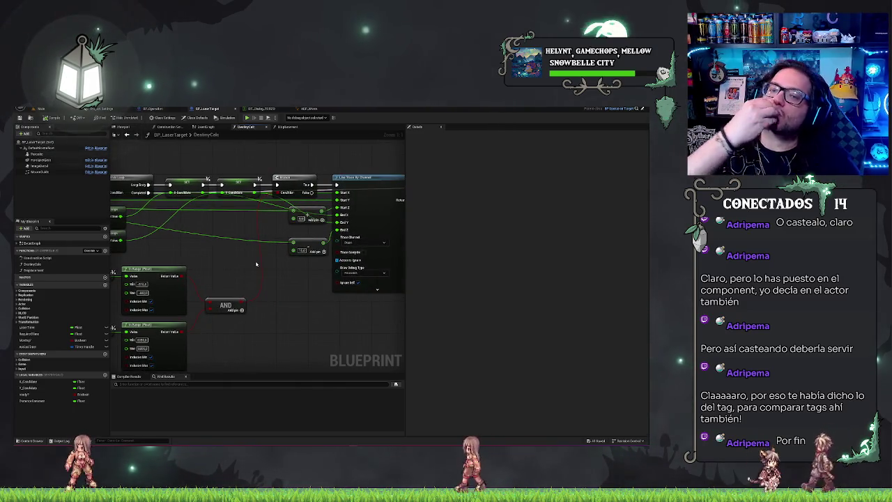
left_click_drag(302, 247, 301, 235)
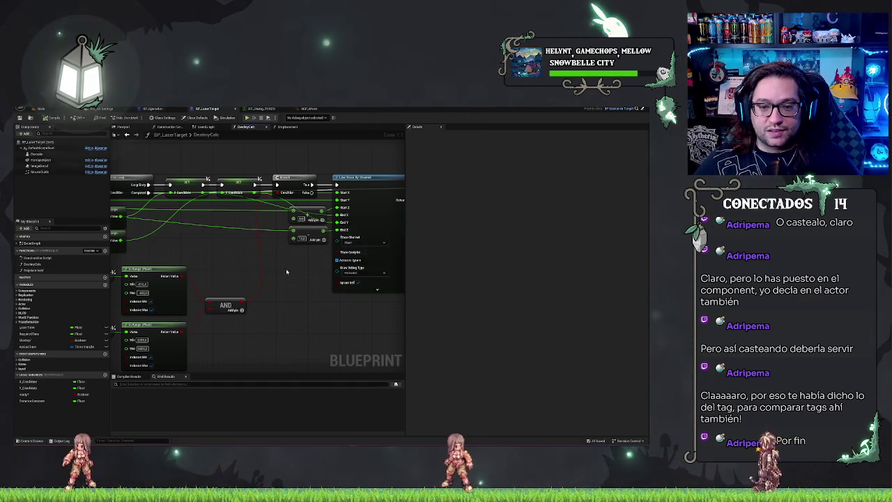
scroll(286, 272, "down", 3)
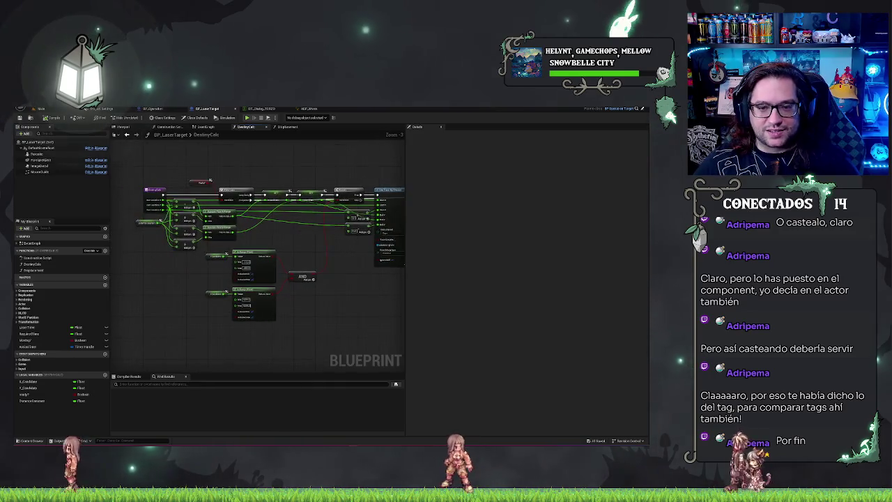
mouse_move(160, 349)
left_mouse_down()
mouse_move(262, 297)
mouse_move(130, 281)
left_mouse_up()
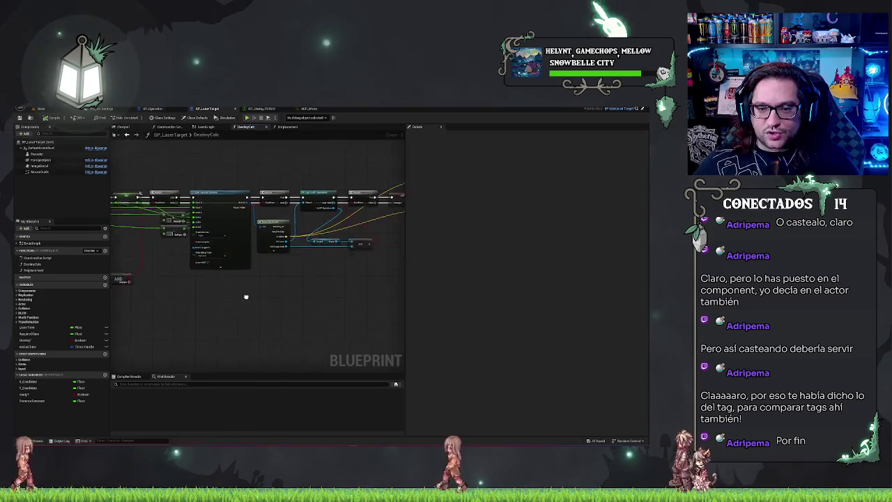
scroll(258, 298, "up", 3)
left_click_drag(327, 305, 122, 307)
mouse_move(368, 258)
left_mouse_down()
mouse_move(339, 299)
mouse_move(284, 311)
left_mouse_up()
mouse_move(242, 172)
left_mouse_down()
mouse_move(333, 249)
mouse_move(327, 207)
left_mouse_up()
key("Delete")
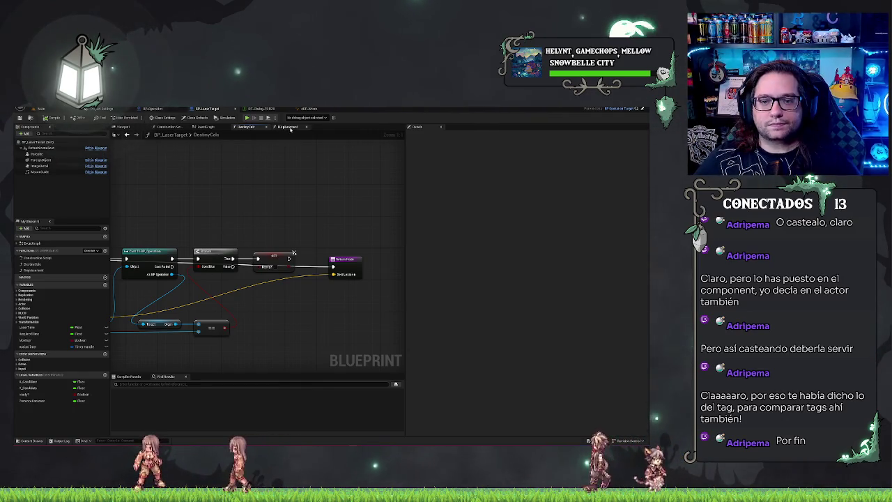
In the EventGraph, double-click the Displacement node to open its function graph.
left_click(209, 128)
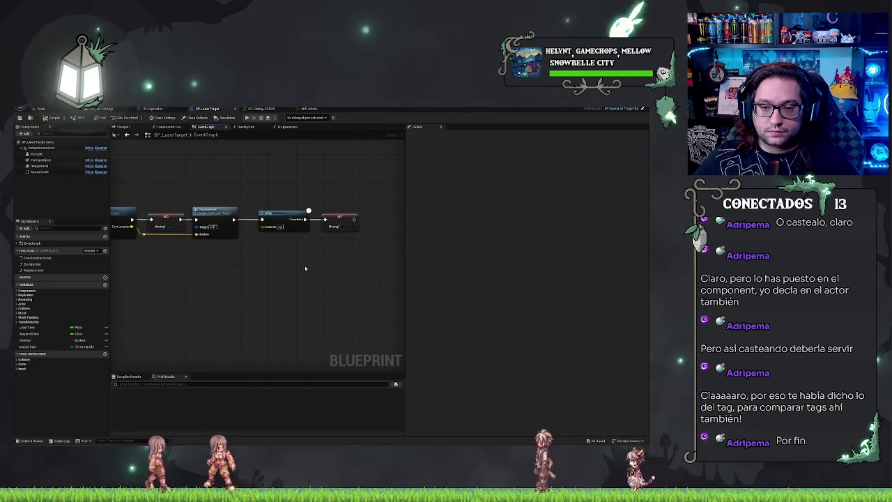
left_click_drag(338, 252, 314, 245)
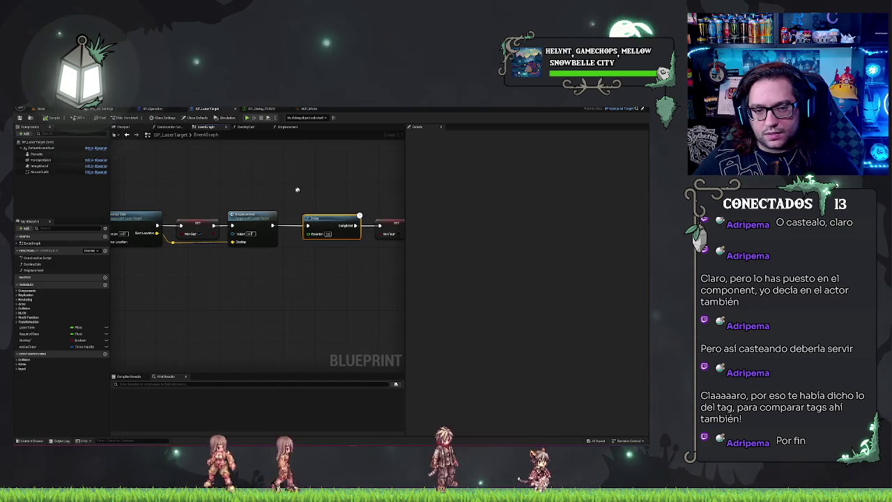
left_click(258, 218)
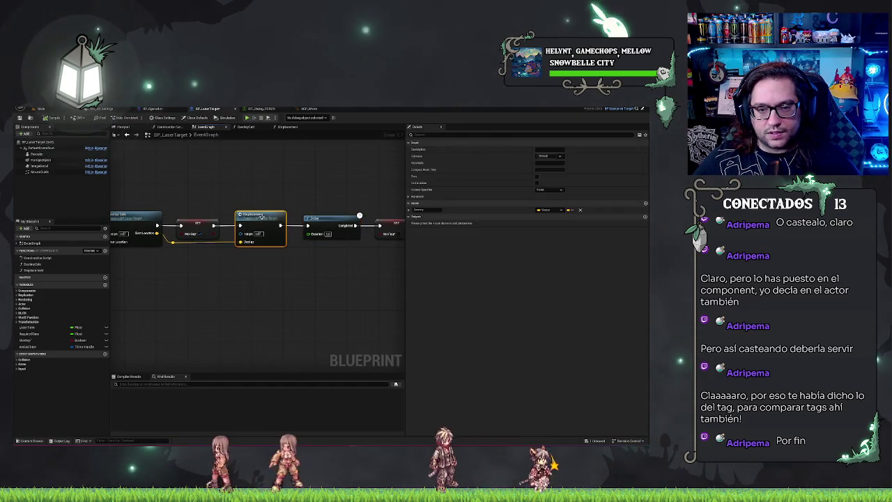
double_click(259, 218)
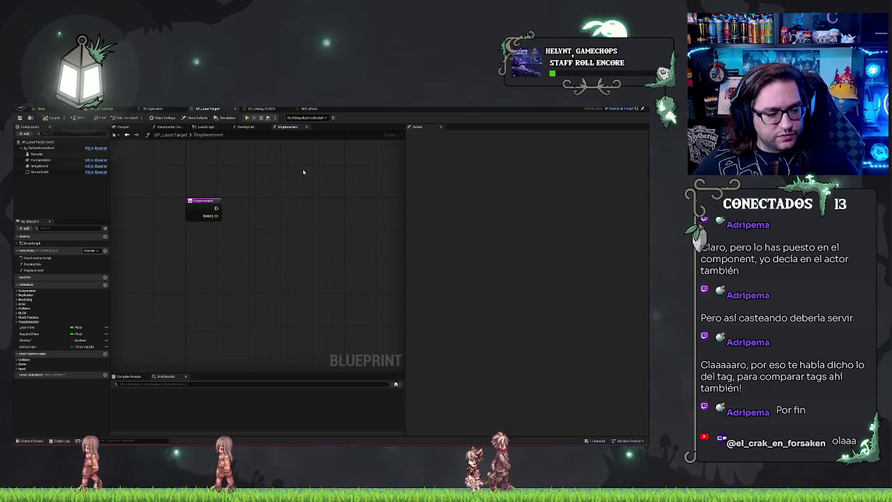
Drag the Pawn component into the Displacement graph as a reference.
mouse_move(231, 204)
left_mouse_down()
mouse_move(278, 212)
mouse_move(219, 229)
left_mouse_up()
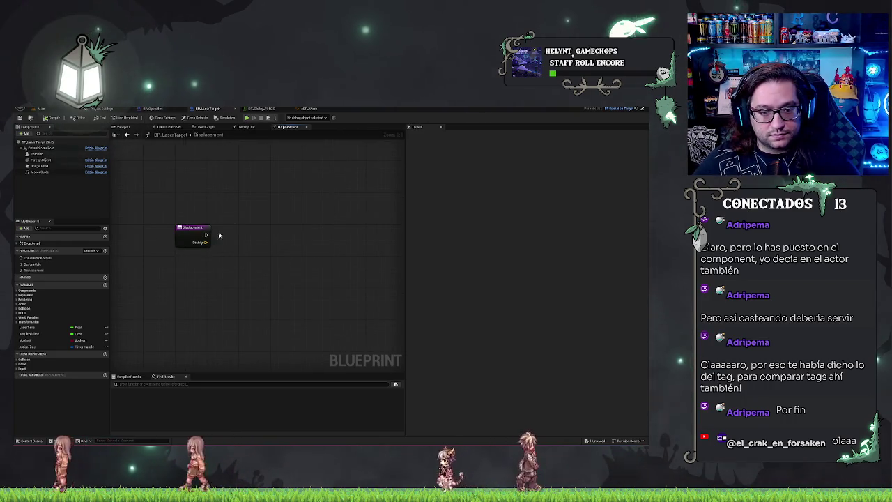
left_click_drag(38, 154, 182, 273)
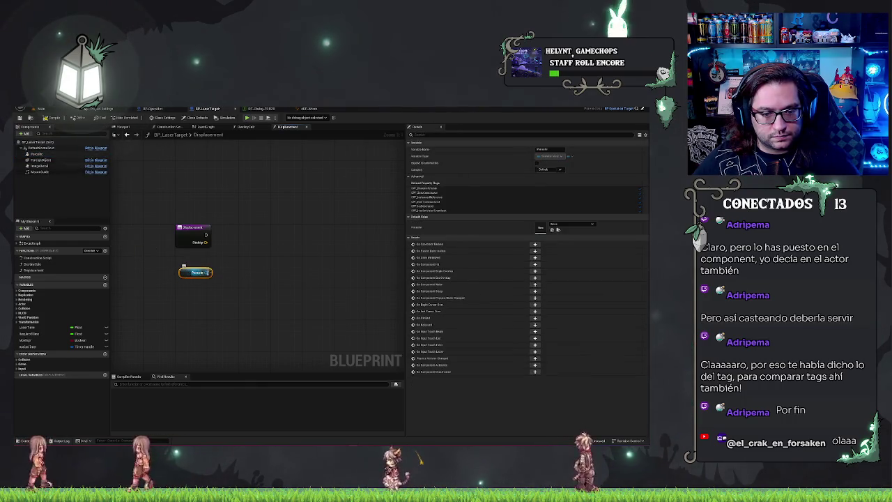
left_click_drag(247, 256, 238, 239)
key("Escape")
Try adding an Add Timeline Component node after Displacement, undo it, and cancel a second search.
type("add time")
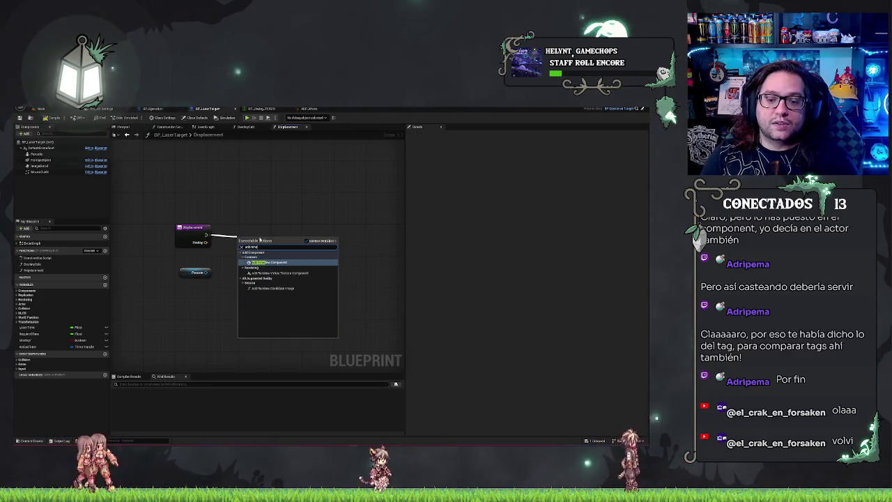
key("Return")
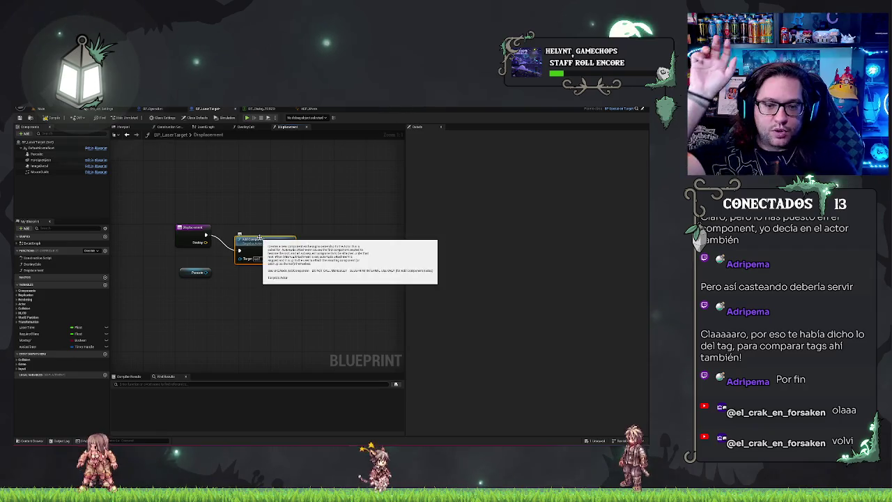
key("ctrl+z")
left_click_drag(206, 234, 231, 231)
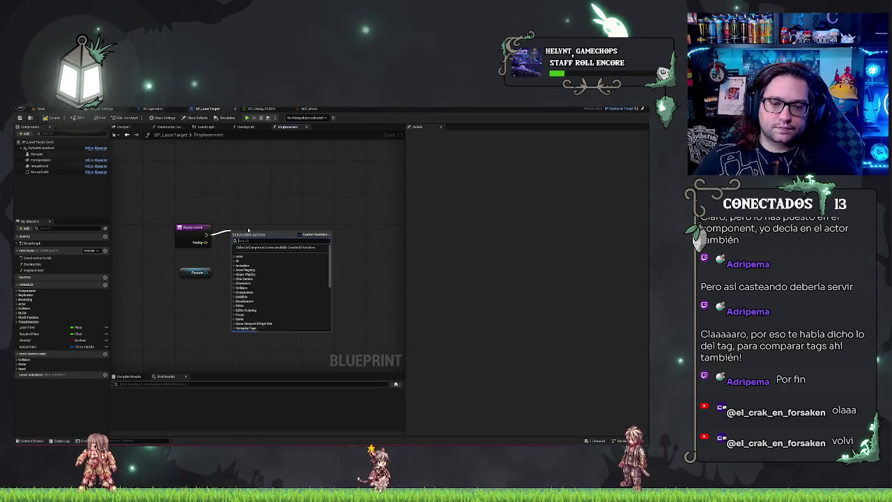
type("timeline")
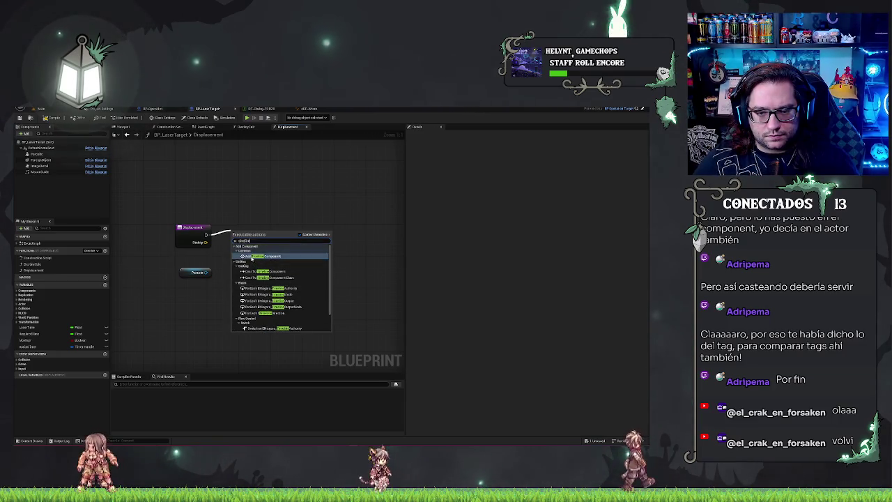
key("Home")
type("add")
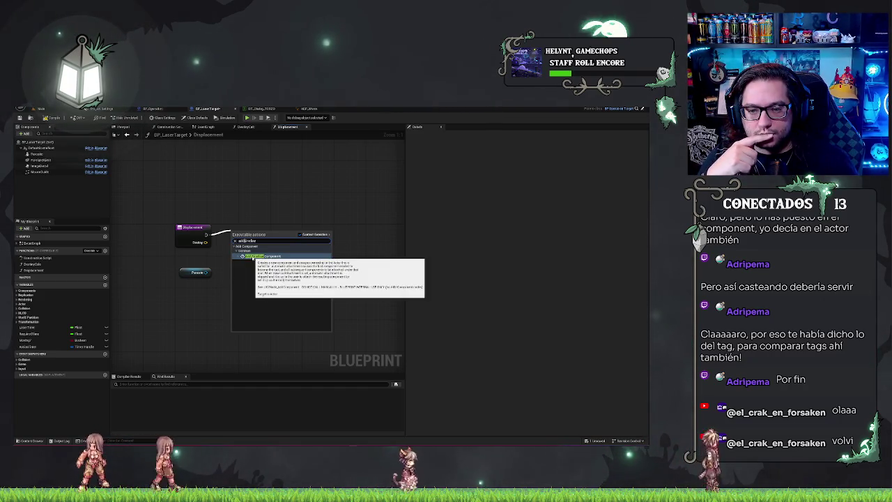
left_click(298, 221)
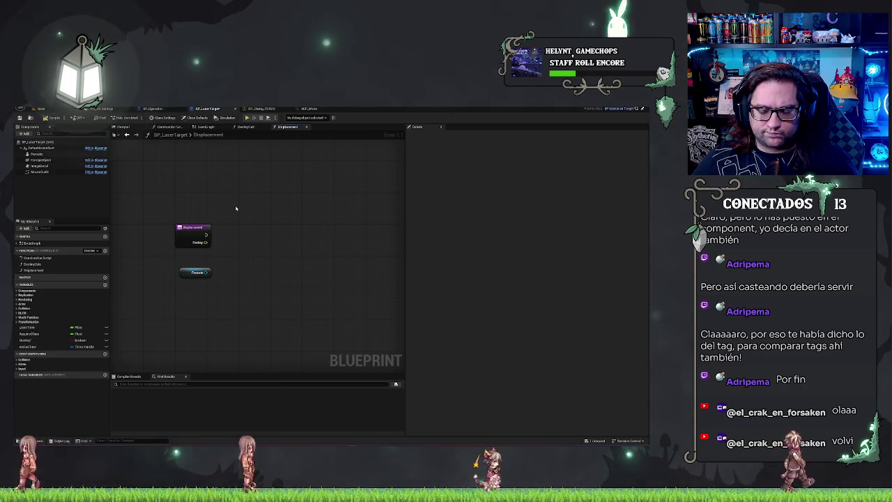
Add a scene Add Component node after Displacement, delete it, and return to the EventGraph.
key("ctrl+a")
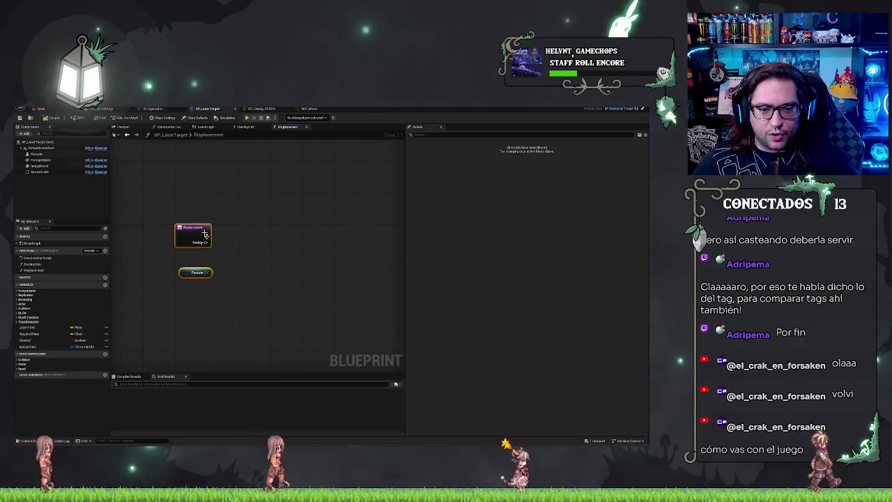
left_click_drag(205, 206, 212, 278)
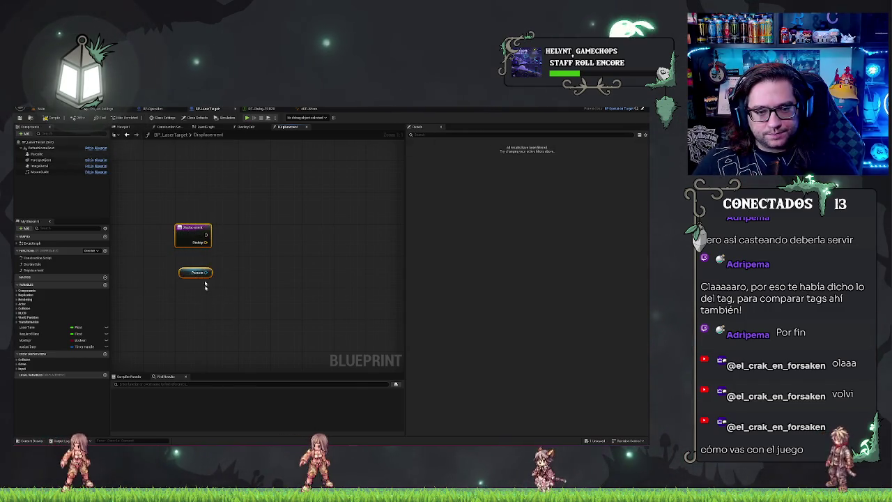
left_click(267, 225)
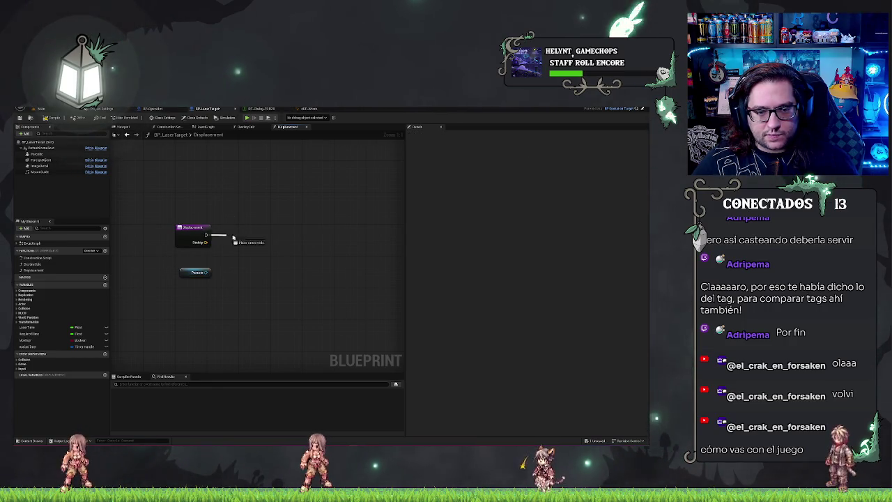
left_click_drag(230, 237, 231, 238)
type("scene")
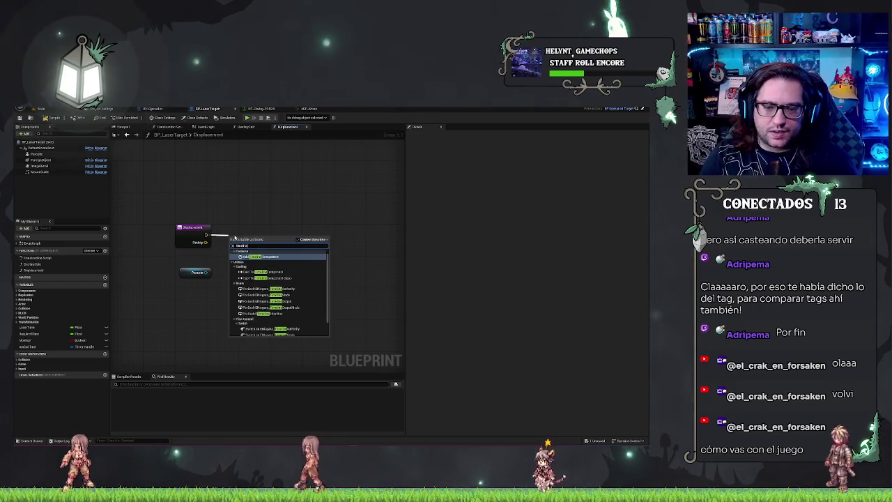
scroll(274, 287, "down", 2)
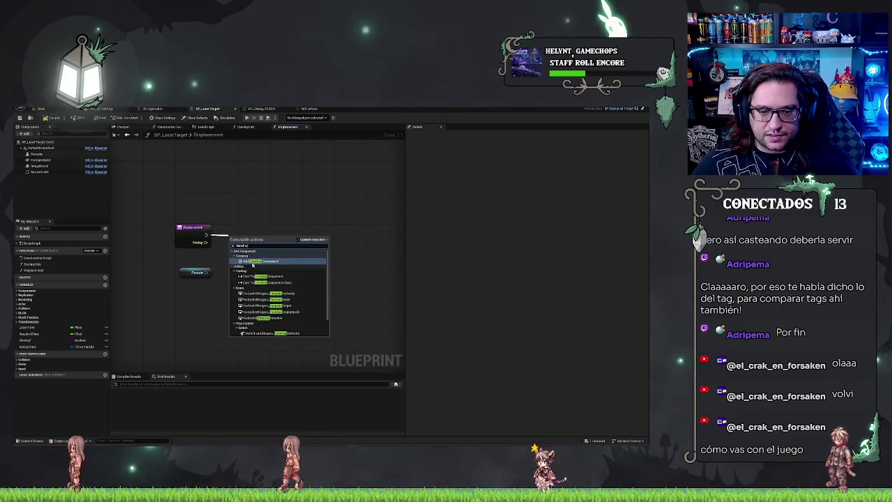
left_click(273, 287)
key("Delete")
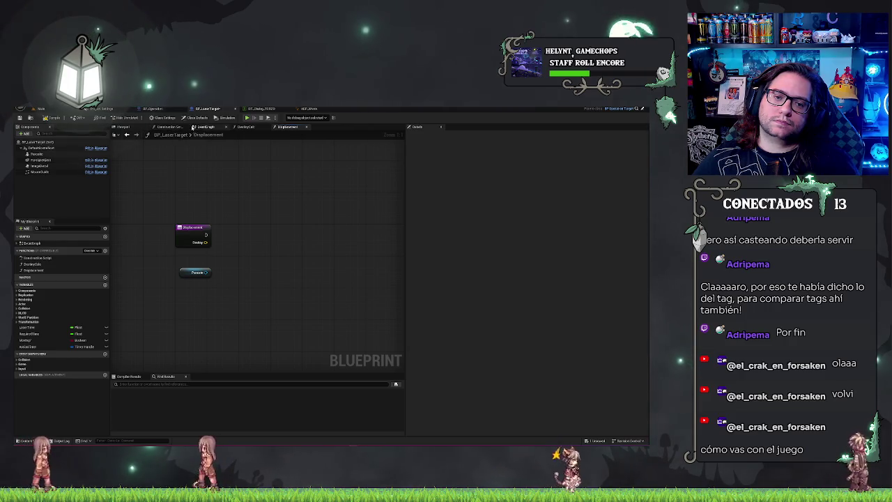
left_click(204, 127)
Delete the Displacement and Delay nodes and remove the Displacement function.
mouse_move(317, 180)
left_mouse_down()
mouse_move(307, 253)
mouse_move(219, 279)
mouse_move(335, 321)
mouse_move(345, 347)
mouse_move(216, 315)
left_mouse_up()
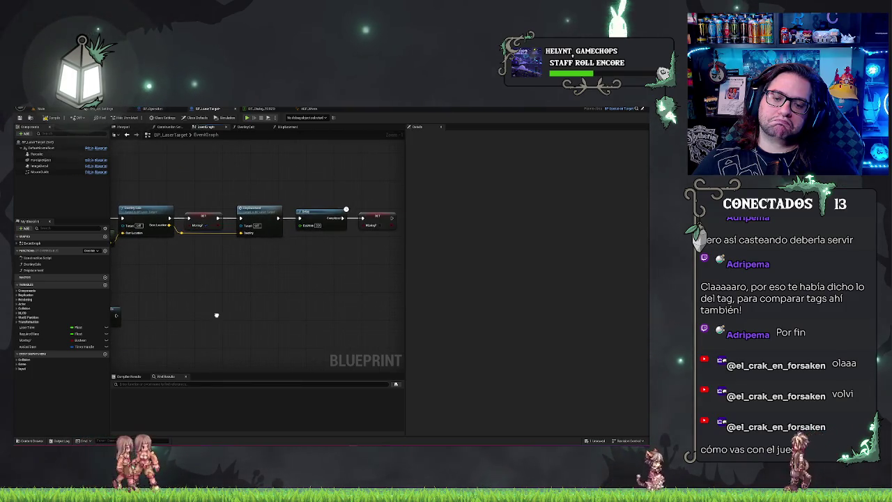
left_click(257, 213)
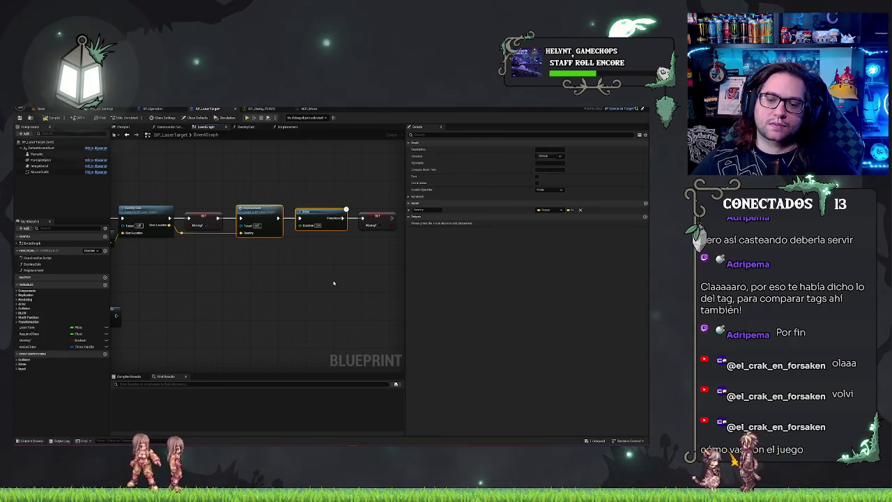
key("Delete")
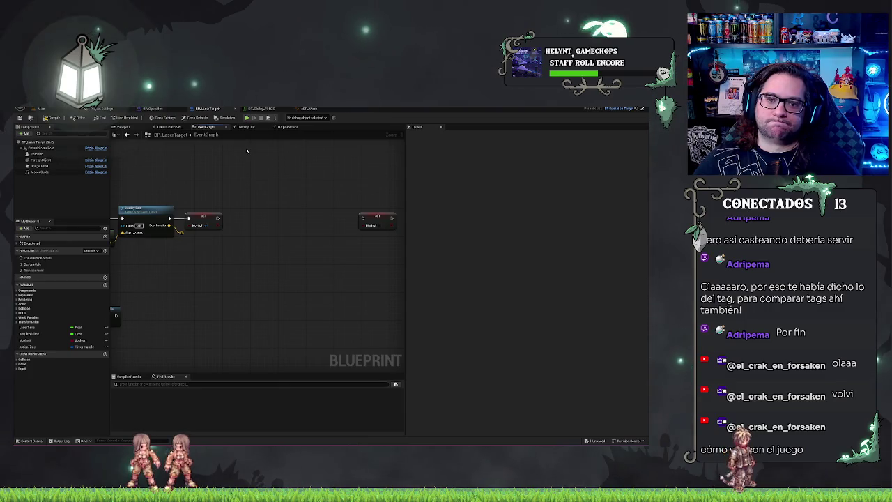
left_click(35, 270)
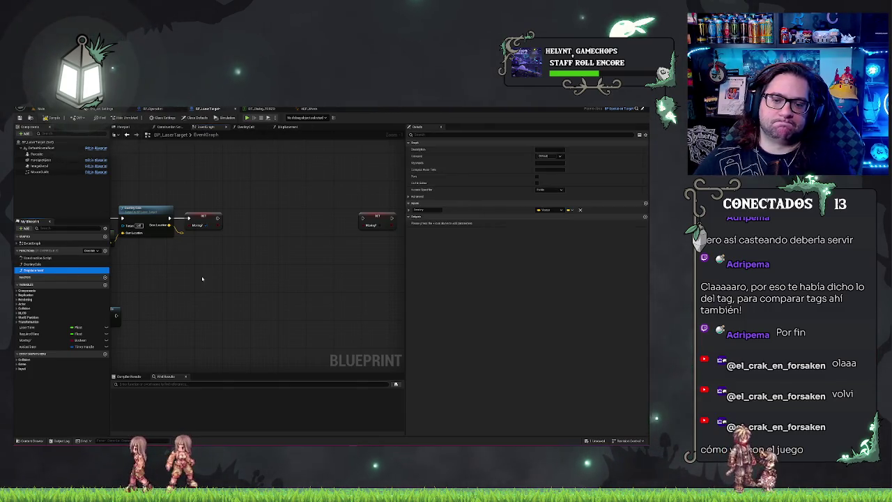
key("Delete")
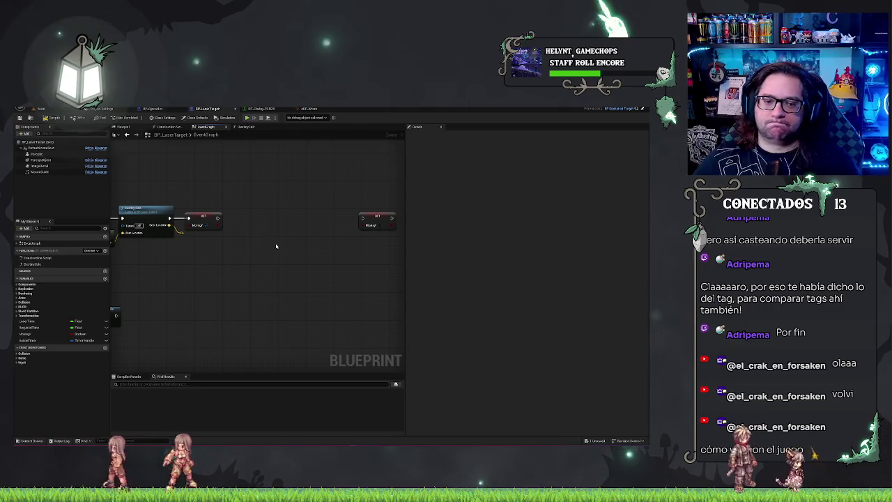
mouse_move(271, 245)
left_mouse_down()
mouse_move(298, 251)
mouse_move(284, 232)
left_mouse_up()
Add a Movement Timeline node after the Moving? SET node and open it for editing.
type("add time")
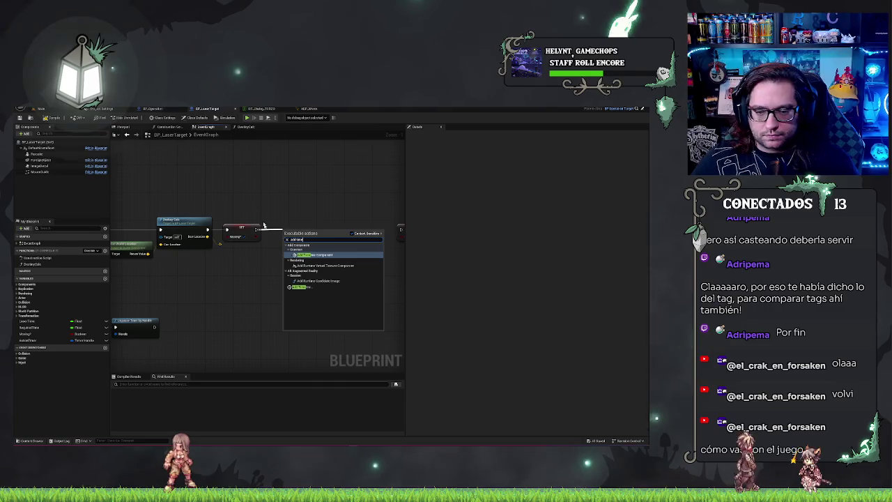
left_click(300, 286)
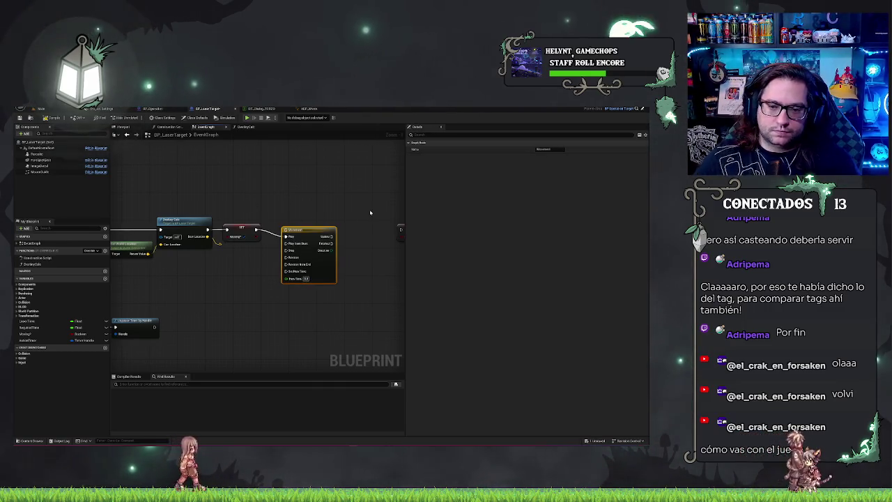
left_click_drag(308, 229, 305, 222)
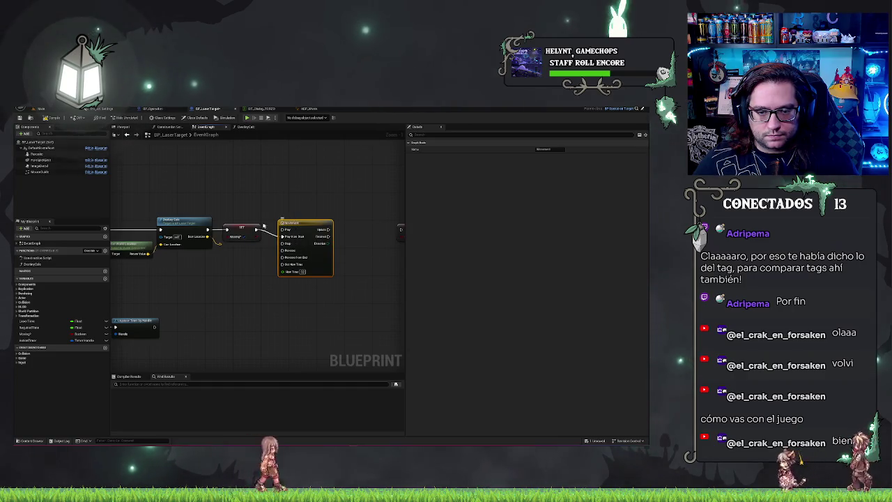
left_click_drag(363, 263, 320, 253)
double_click(272, 212)
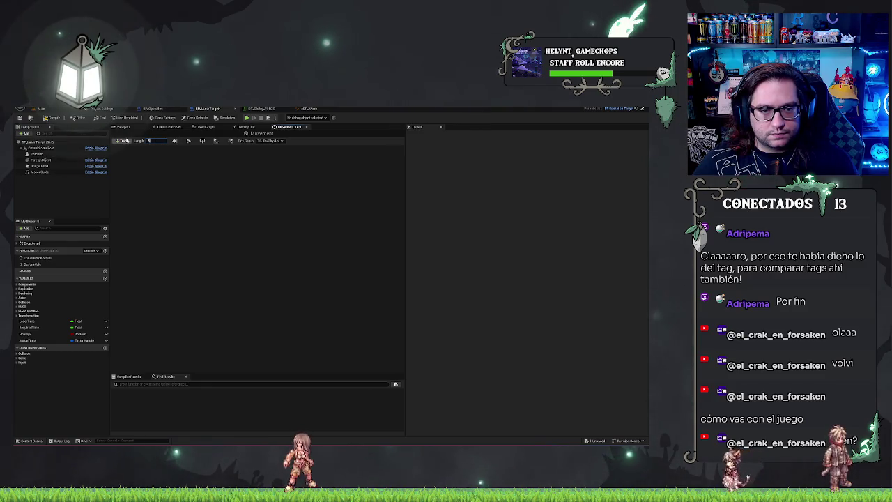
Add a float track to the Movement timeline with two keys, the second near 1.5 seconds.
left_click(122, 140)
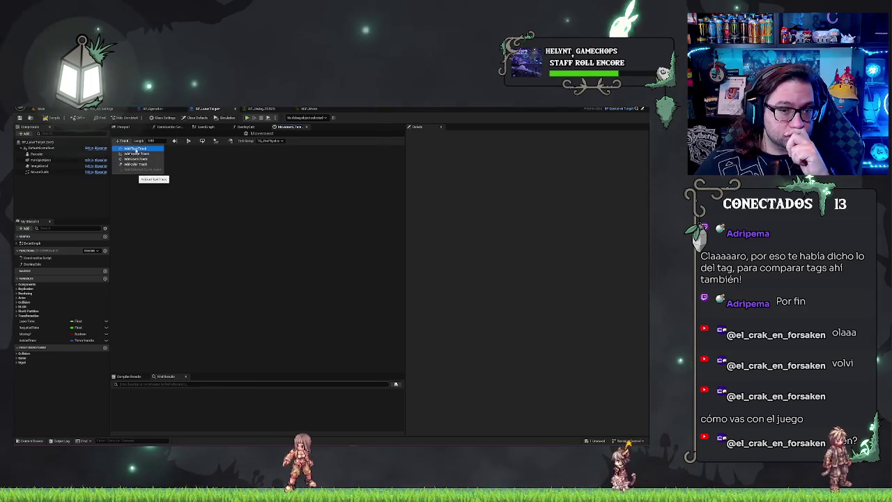
left_click(137, 149)
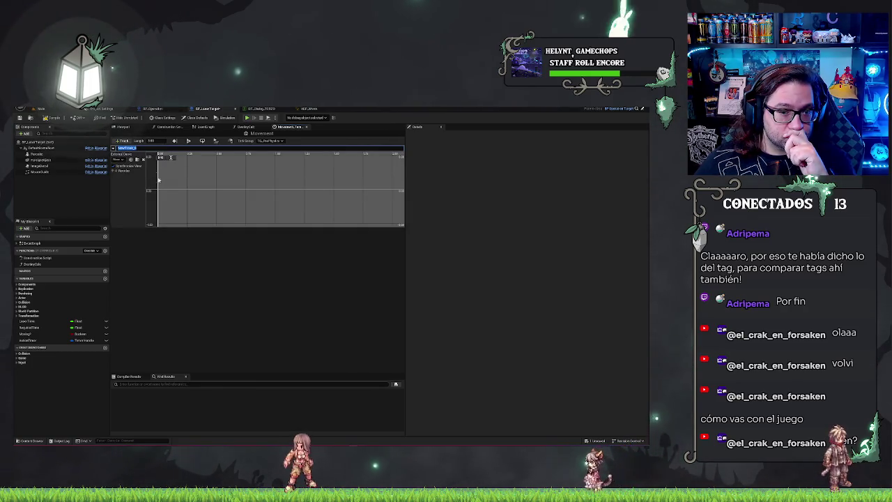
right_click(190, 178)
left_click(209, 186)
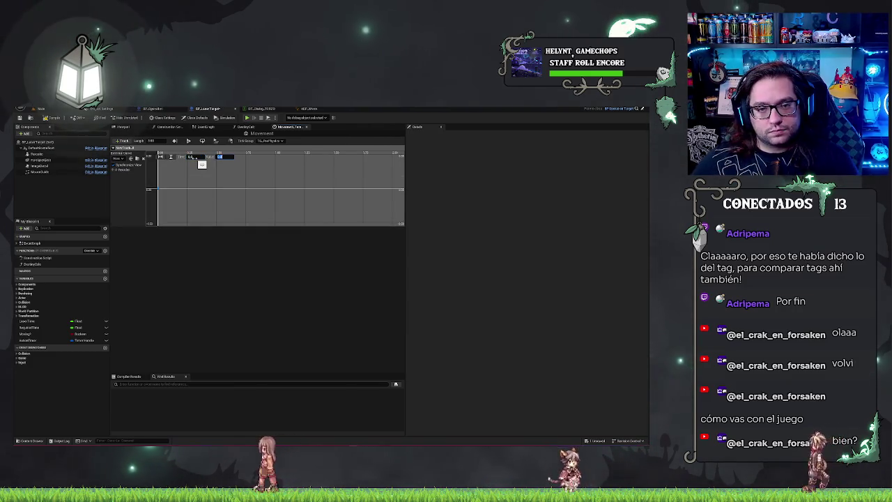
right_click(214, 180)
left_click(231, 186)
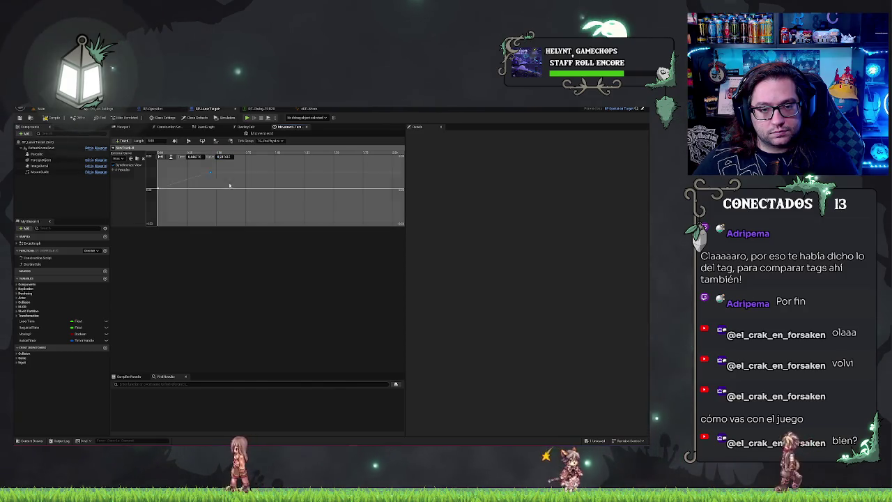
Set the key's value to 1.0 and close the timeline editor.
left_click(215, 157)
type("1")
key("Return")
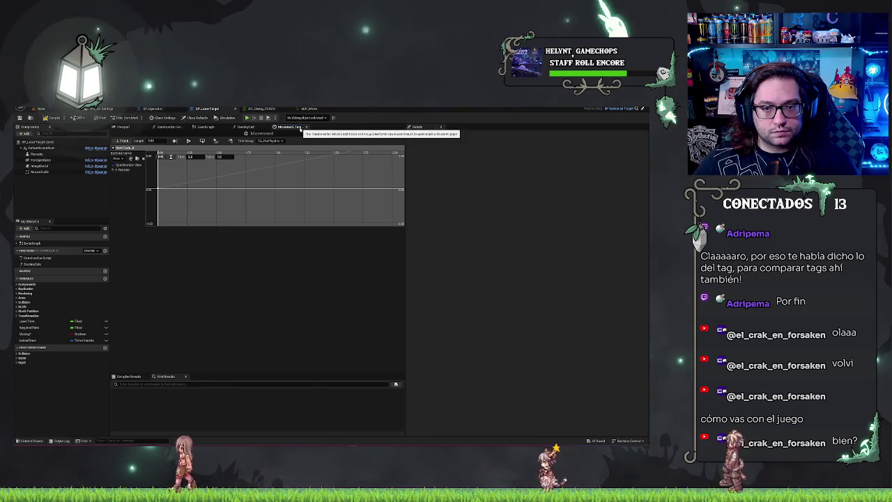
left_click(306, 127)
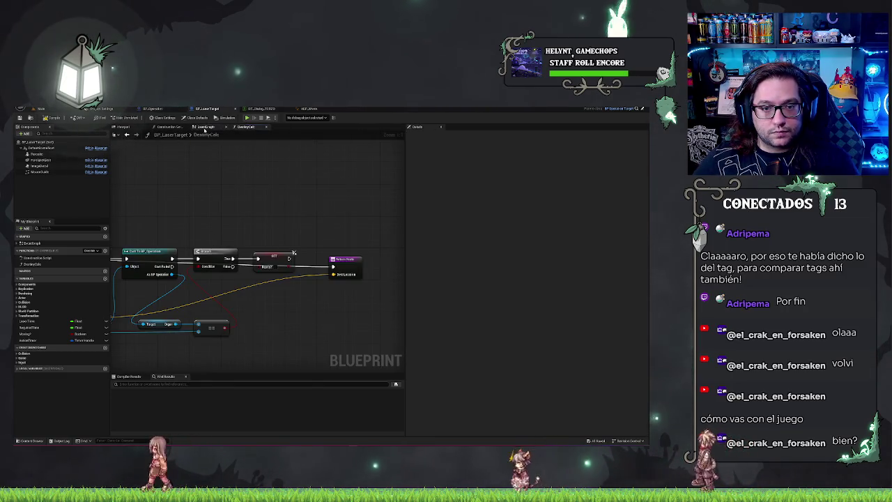
Promote Get World Location's Return Value to a new Vector variable.
left_click(205, 127)
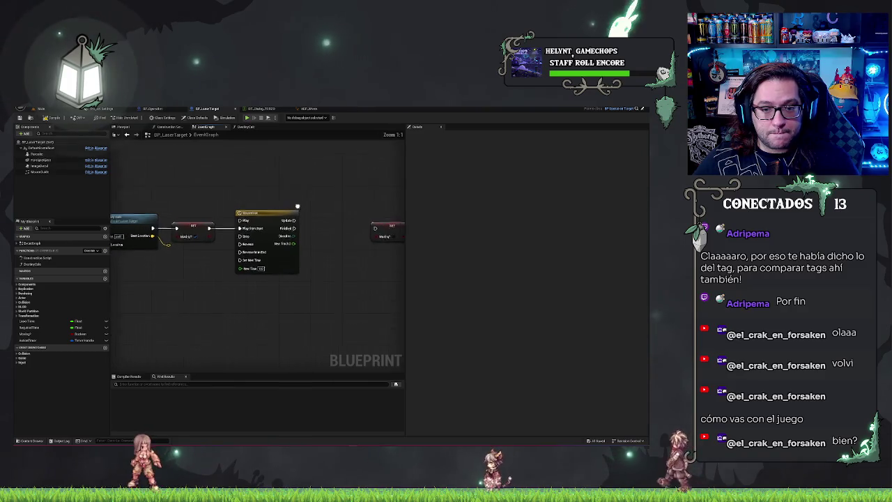
left_click_drag(298, 176, 346, 284)
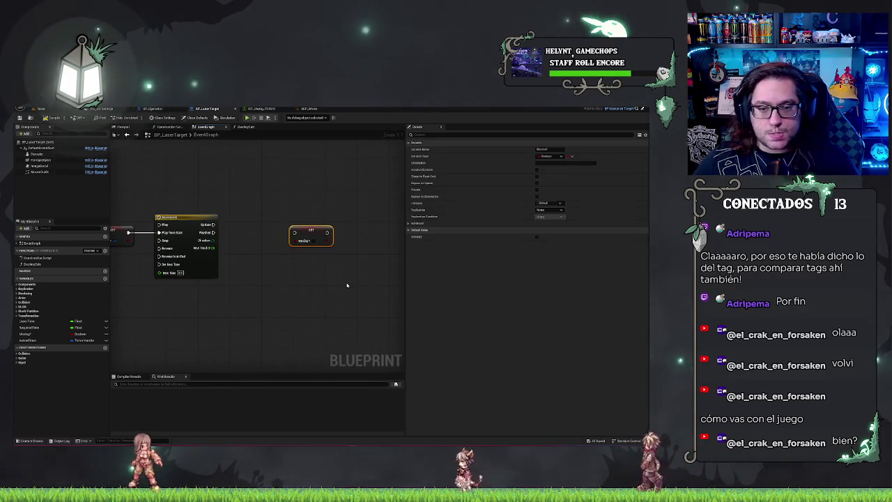
mouse_move(262, 198)
left_mouse_down()
mouse_move(369, 179)
mouse_move(389, 185)
left_mouse_up()
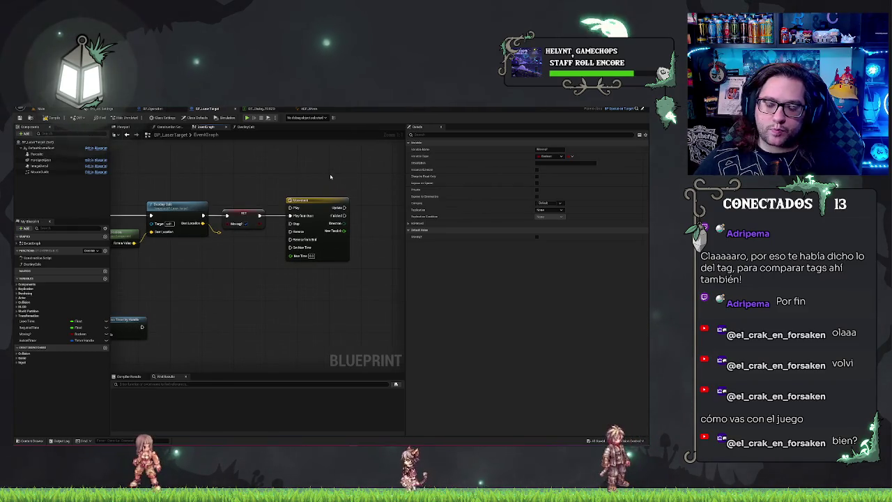
left_click_drag(400, 190, 341, 186)
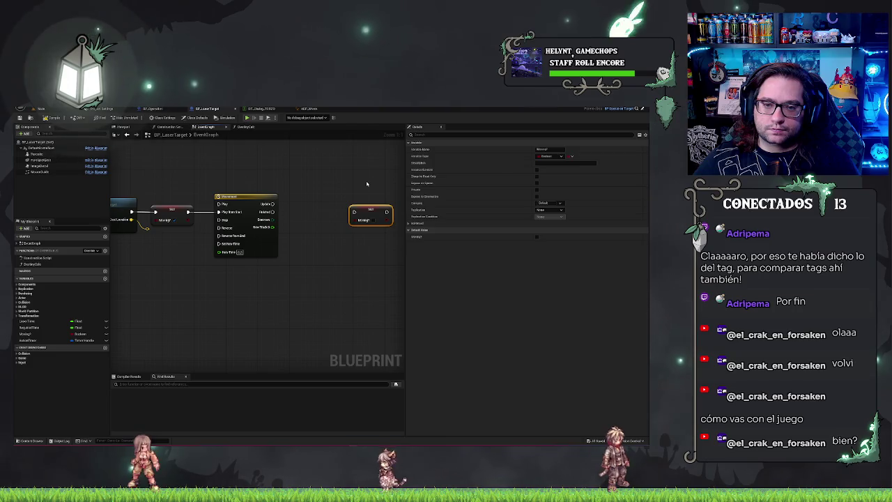
mouse_move(220, 255)
left_mouse_down()
mouse_move(397, 251)
mouse_move(312, 243)
left_mouse_up()
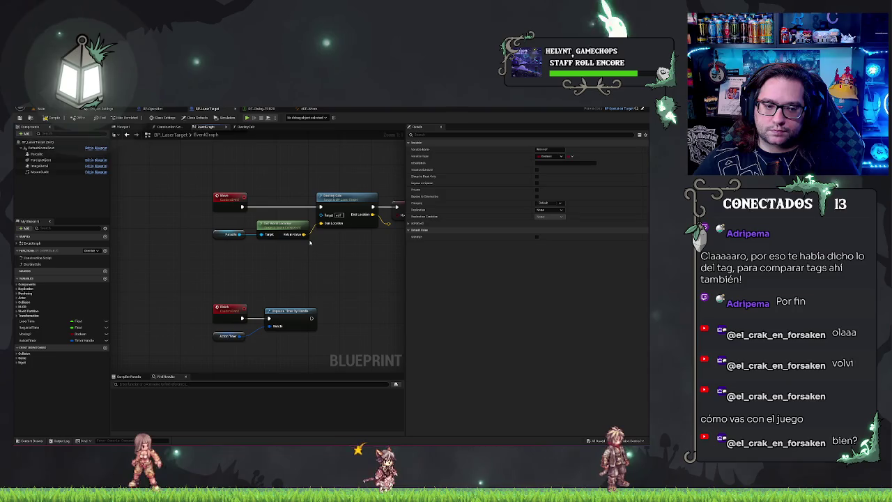
left_click_drag(305, 234, 324, 258)
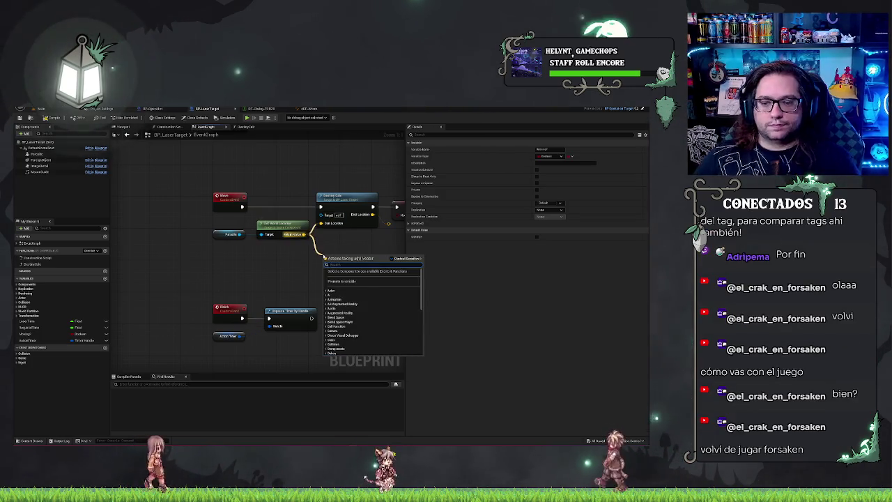
left_click(341, 282)
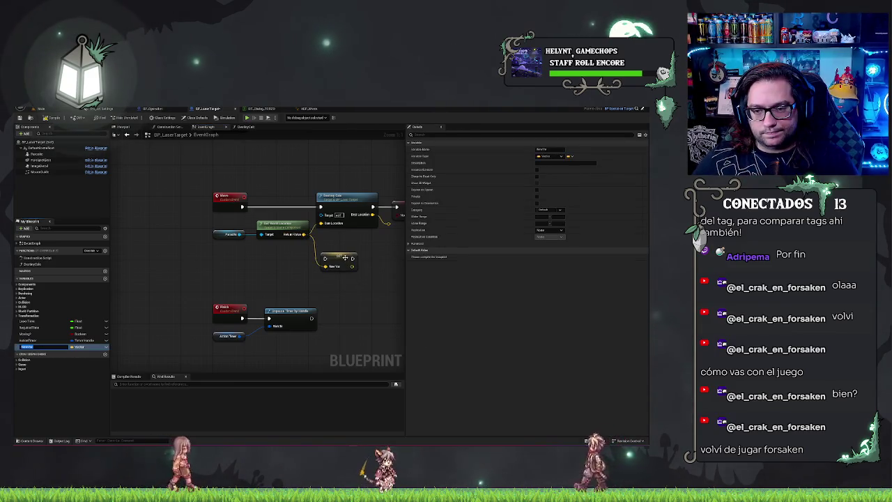
Wire the new variable's SET node to run right after the Move event, before Destroy Cells.
mouse_move(352, 259)
left_mouse_down()
mouse_move(272, 273)
mouse_move(258, 255)
left_mouse_up()
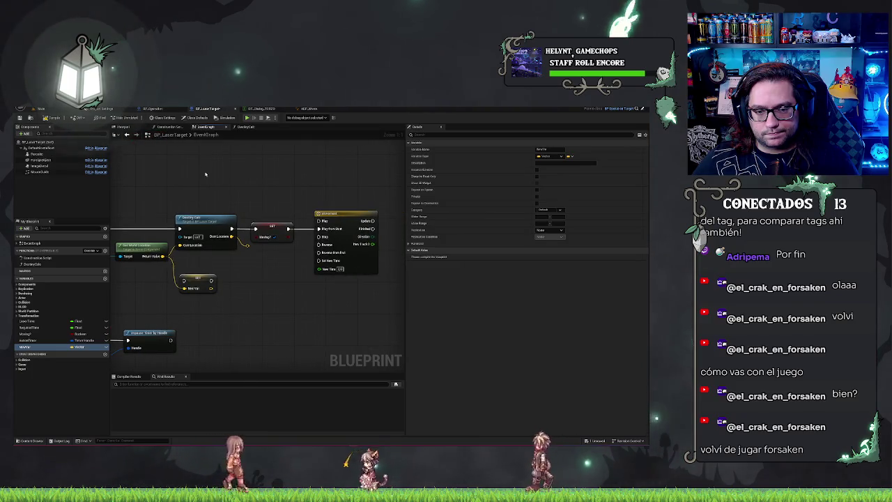
scroll(213, 180, "down", 1)
left_click(390, 267)
left_click_drag(184, 283, 243, 283)
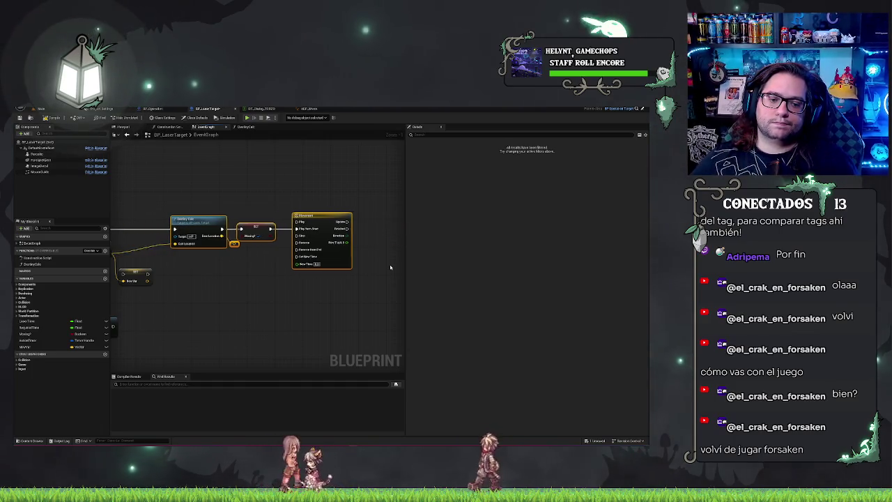
key("ctrl+z")
left_click(247, 249)
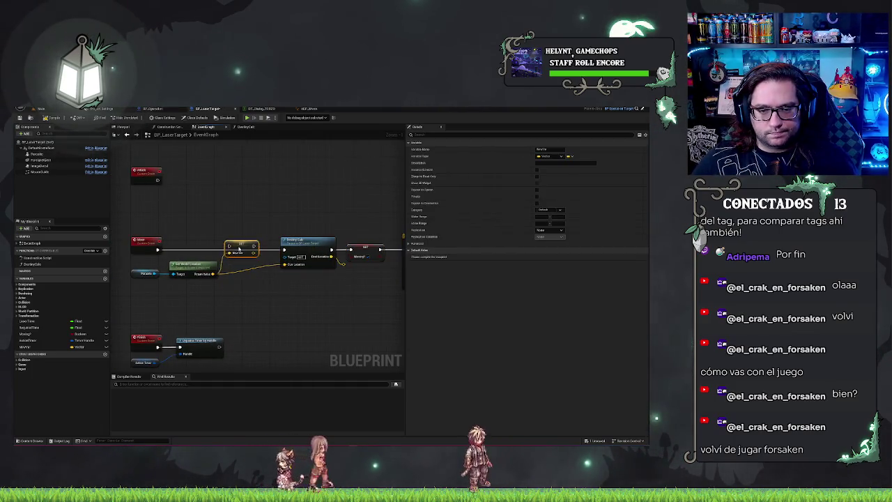
left_click_drag(247, 249, 250, 250)
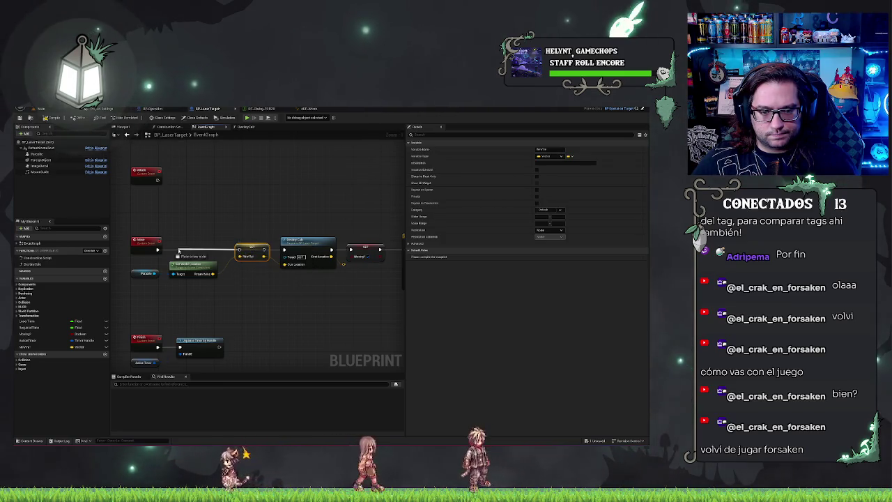
left_click_drag(156, 249, 158, 249)
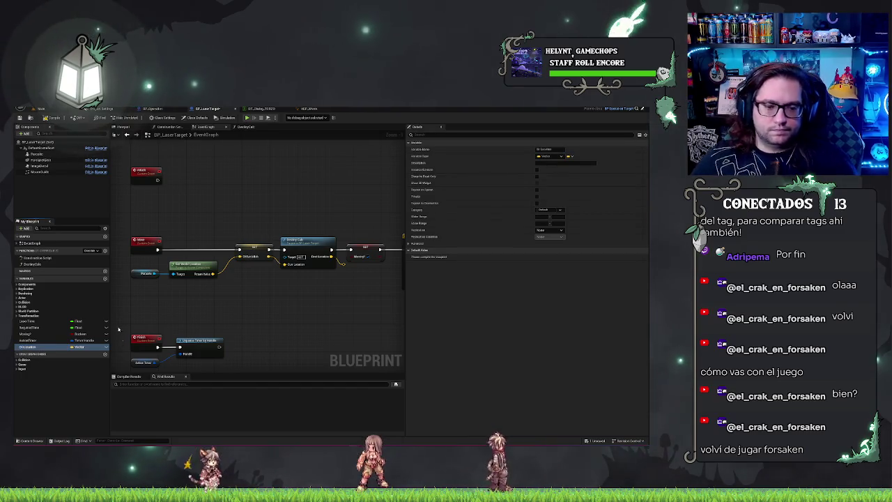
scroll(261, 259, "up", 1)
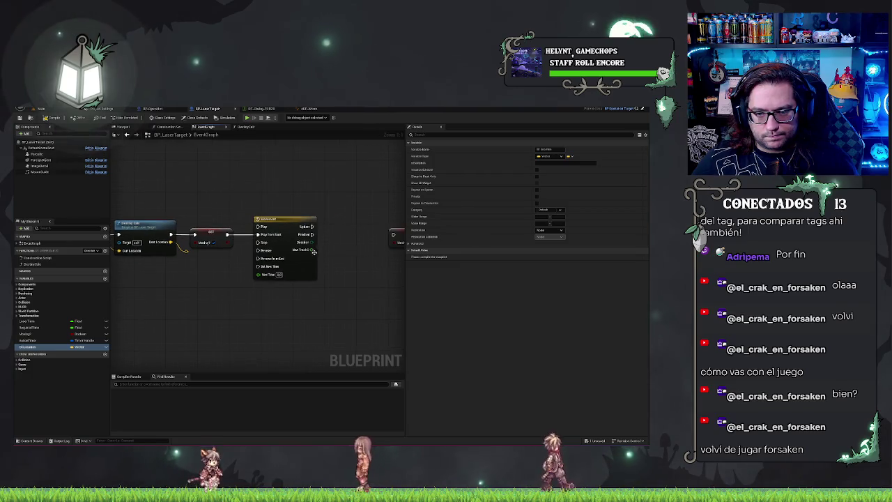
double_click(289, 222)
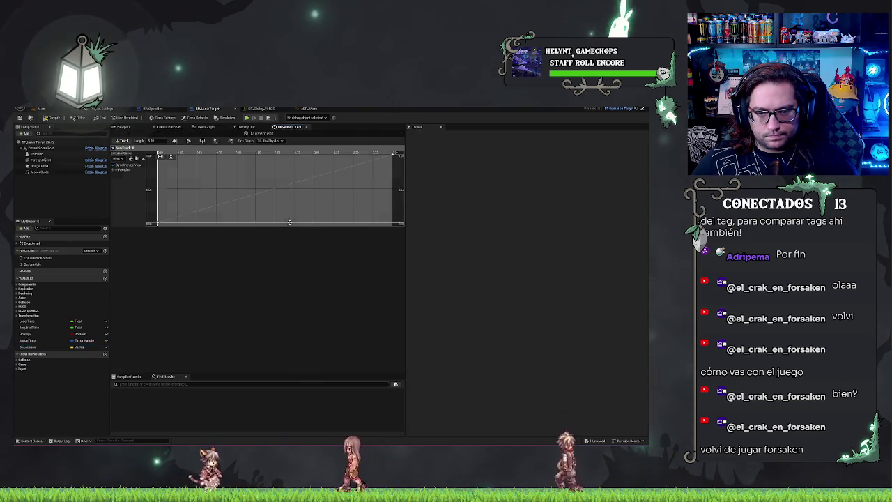
Rename the Movement timeline's float track to Alpha.
double_click(132, 148)
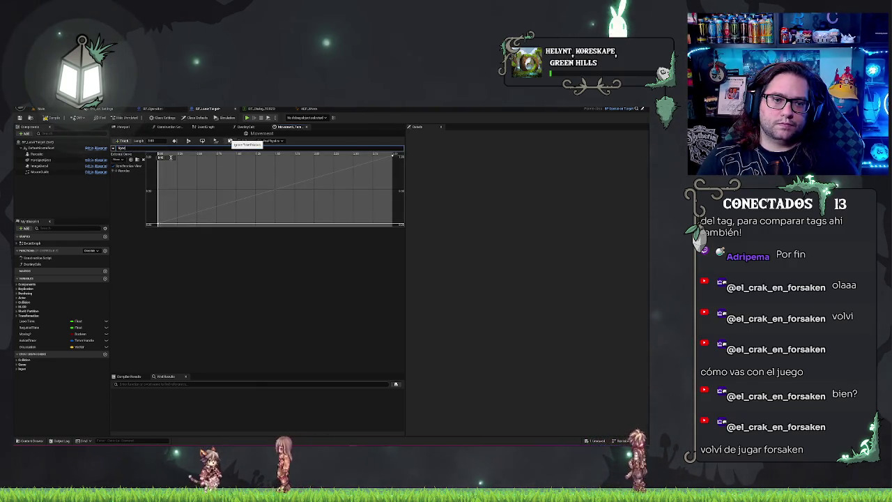
type("Alpha")
key("Return")
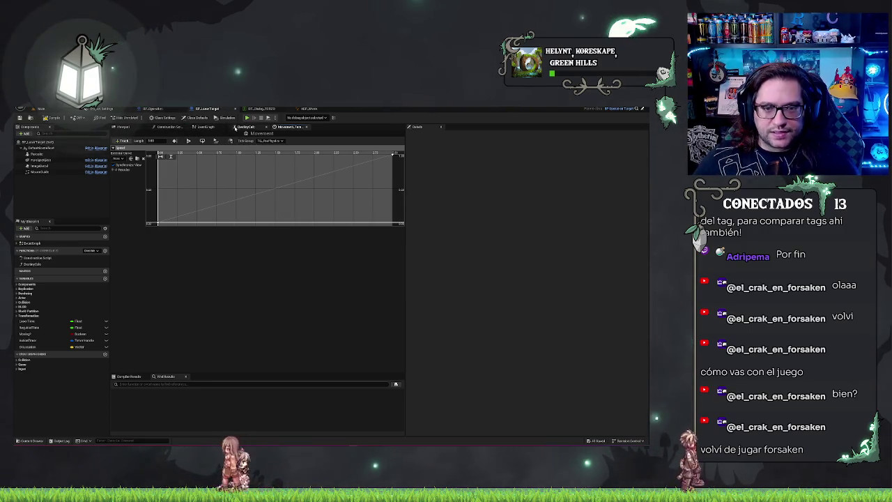
Add a Lerp node driven by the timeline's Alpha output and place it beside the Timeline.
left_click(211, 126)
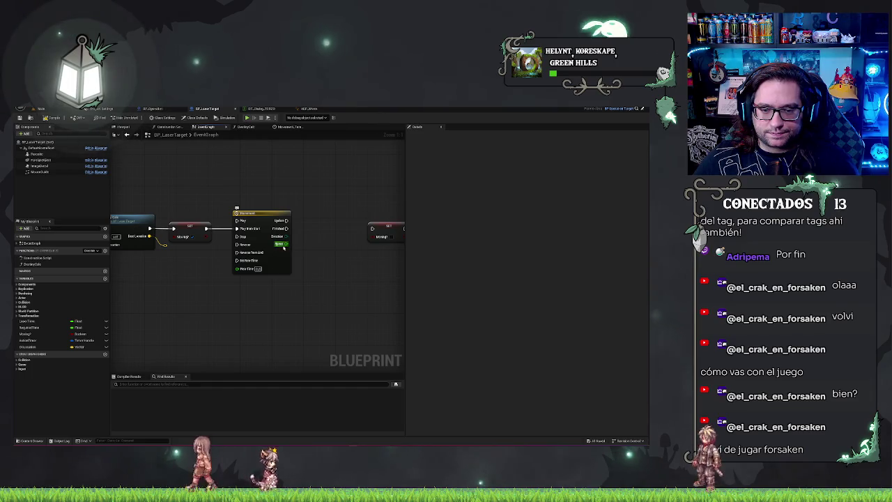
left_click_drag(285, 244, 325, 280)
type("lerp")
key("Return")
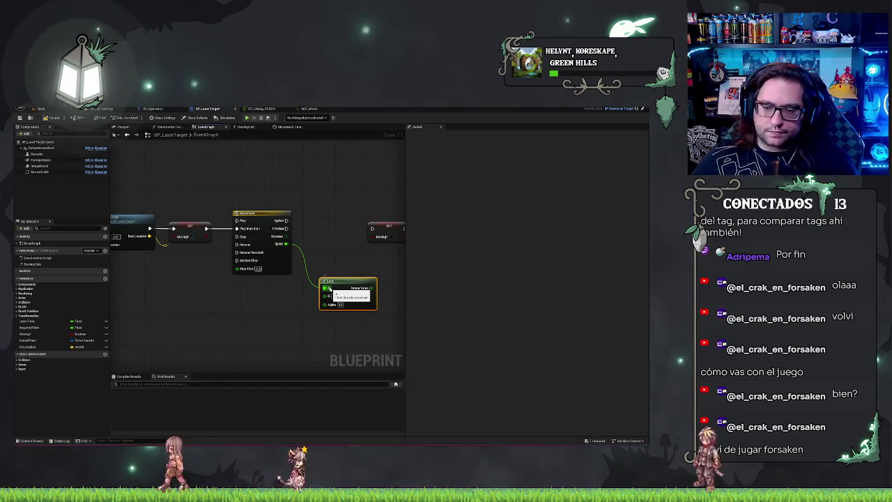
mouse_move(338, 289)
left_mouse_down()
mouse_move(330, 277)
mouse_move(349, 290)
left_mouse_up()
mouse_move(225, 305)
left_mouse_down()
mouse_move(370, 289)
mouse_move(260, 286)
left_mouse_up()
Break the Gun Location and Dest Location vectors into Break Vector nodes.
left_click_drag(175, 233, 197, 286)
type("ve")
key("Return")
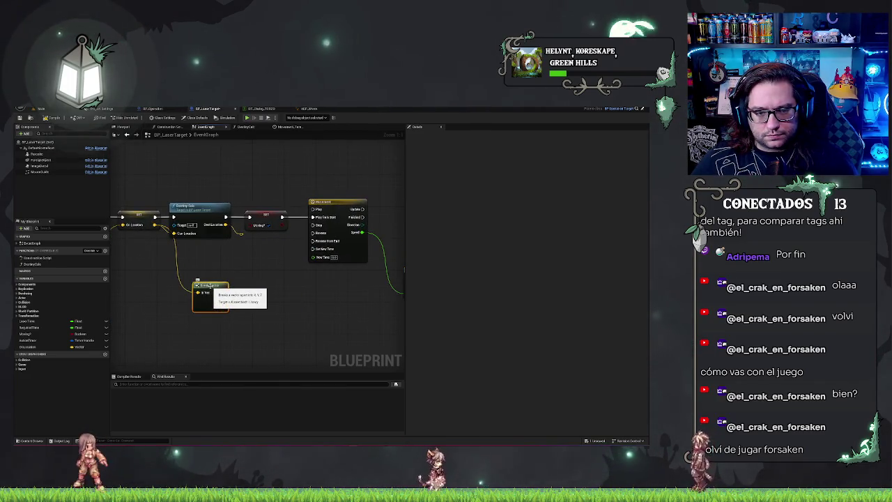
left_click_drag(277, 272, 286, 282)
type("ve")
key("Return")
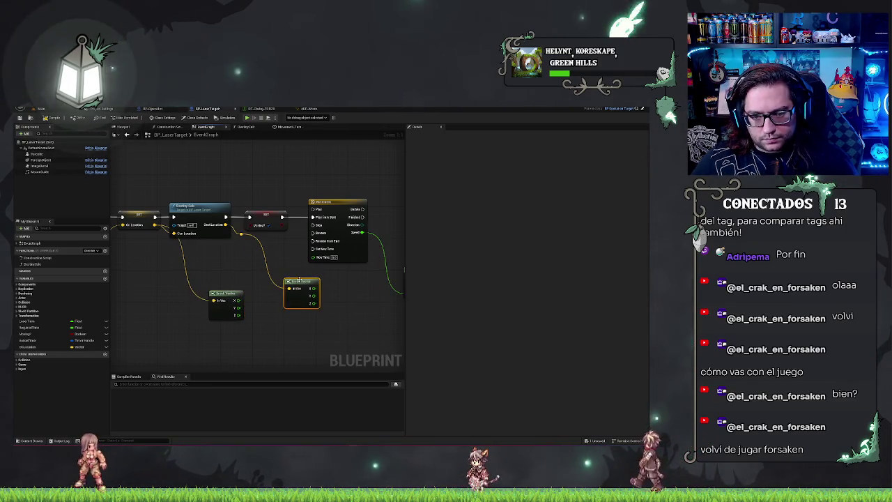
mouse_move(229, 294)
left_mouse_down()
mouse_move(302, 325)
mouse_move(247, 294)
left_mouse_up()
Duplicate the Lerp node and drive the copy's Alpha from the timeline.
mouse_move(312, 252)
left_mouse_down()
mouse_move(291, 233)
mouse_move(295, 248)
left_mouse_up()
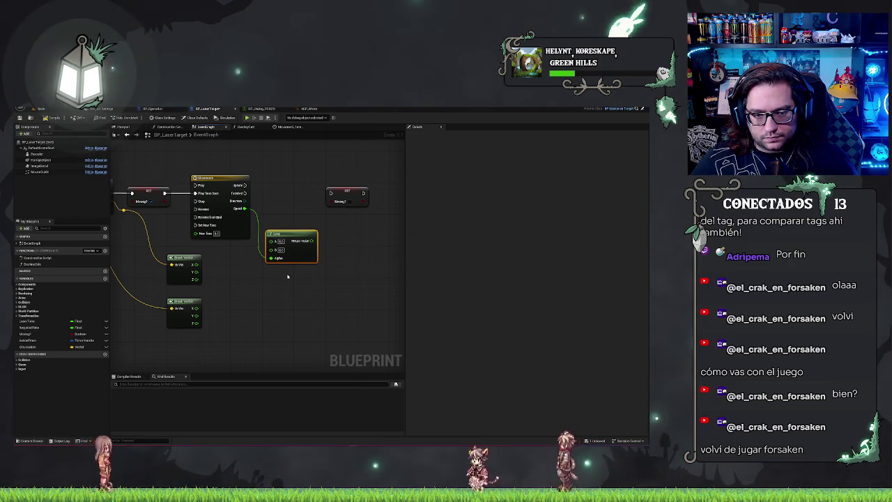
key("ctrl+c")
key("ctrl+v")
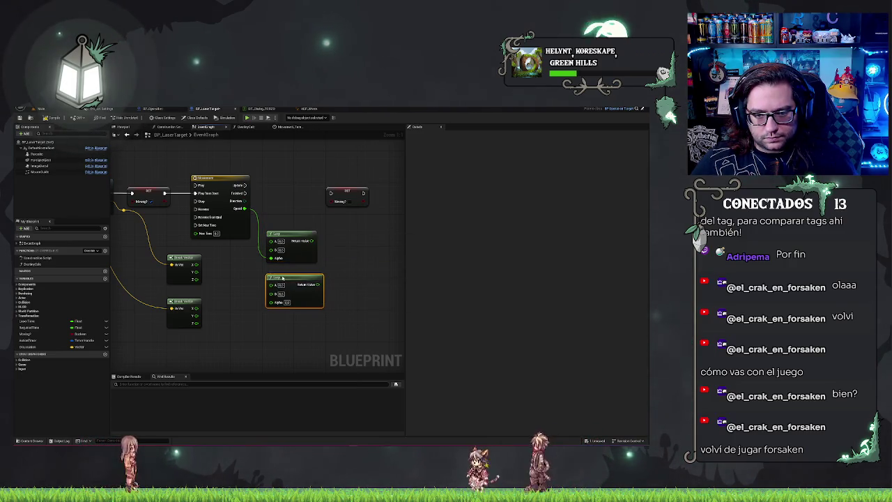
left_click_drag(245, 208, 271, 302)
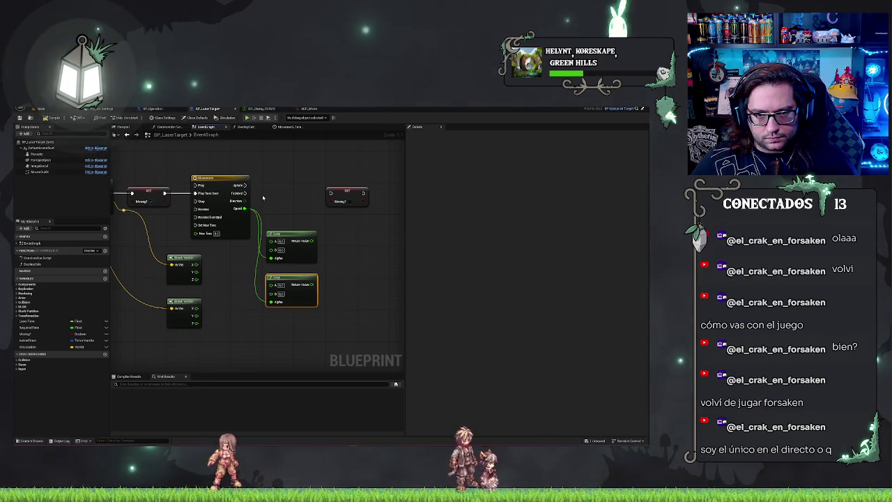
mouse_move(205, 289)
left_mouse_down()
mouse_move(274, 307)
mouse_move(375, 314)
left_mouse_up()
Delete a Look At node that was added to the graph by mistake.
right_click(273, 343)
right_click(238, 298)
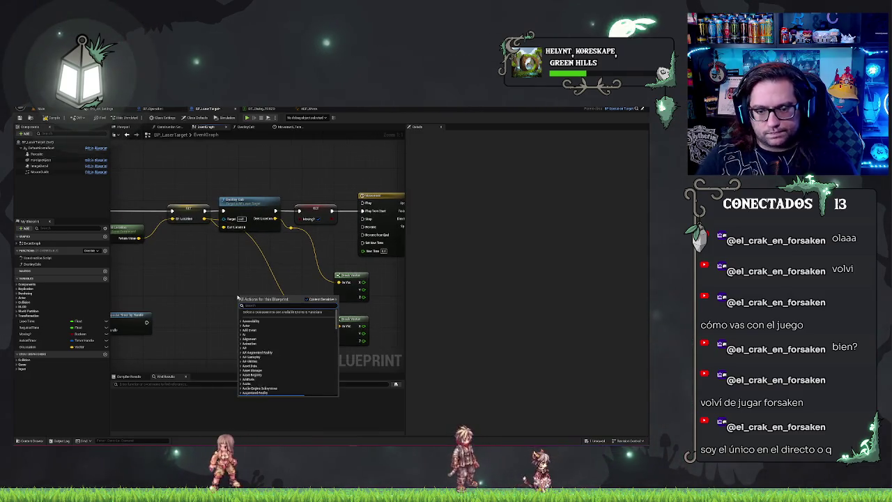
type("bool")
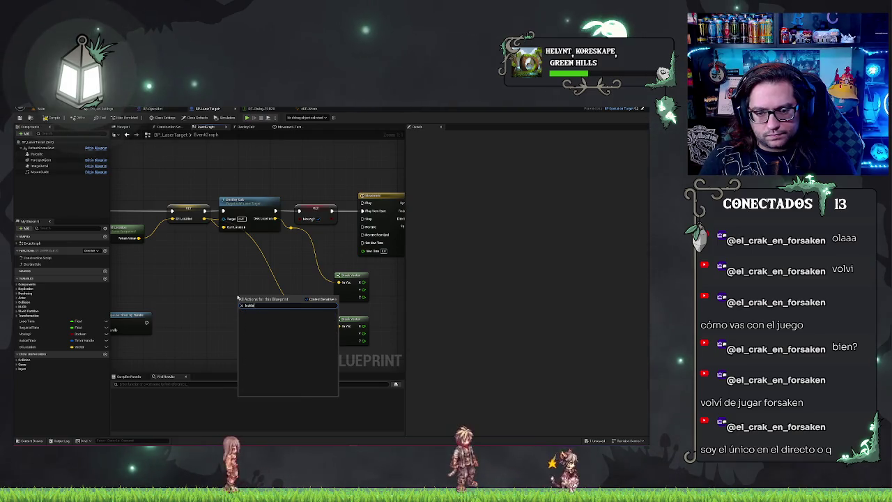
key("Return")
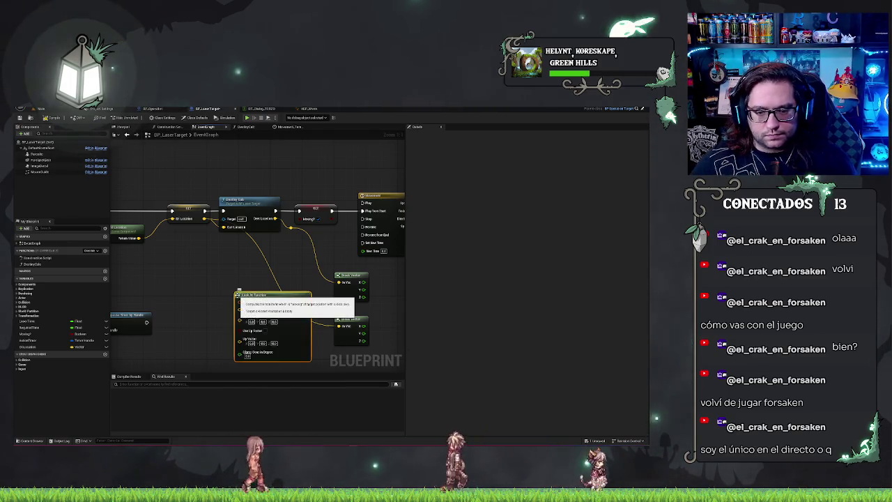
key("Delete")
Search 'rotation' and place a Find Look at Rotation node, moving it up-left.
right_click(217, 285)
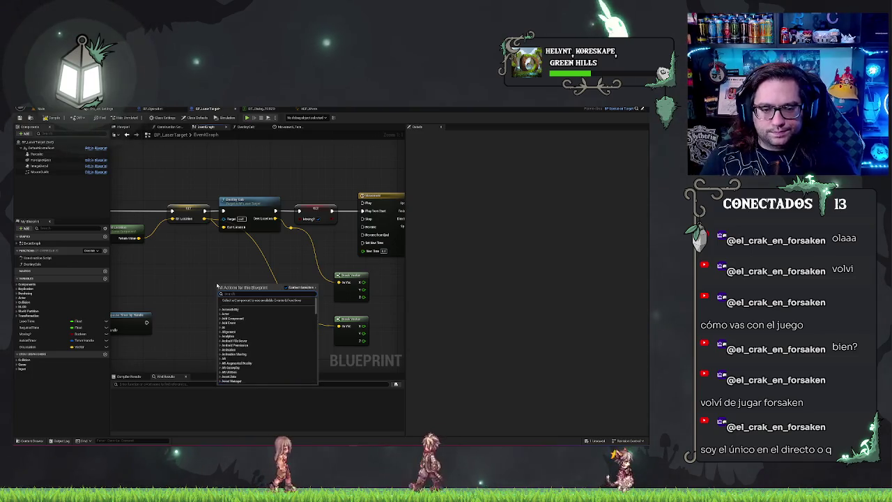
type("vector")
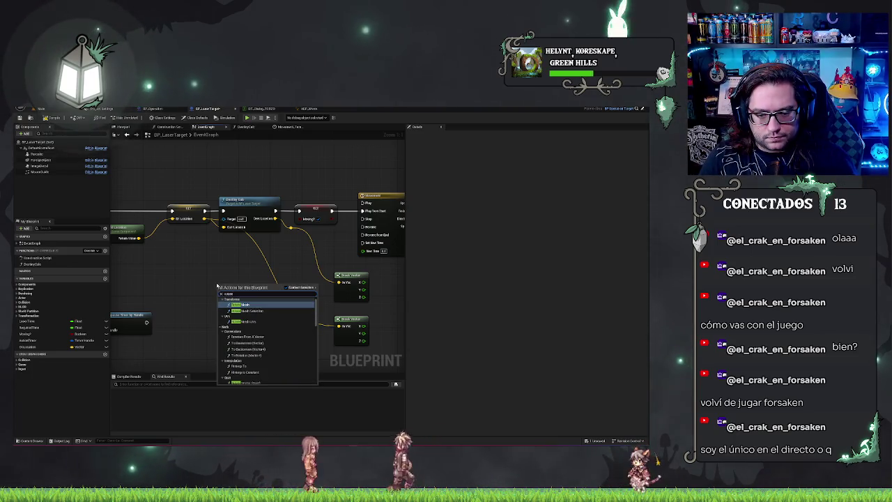
type(" ve")
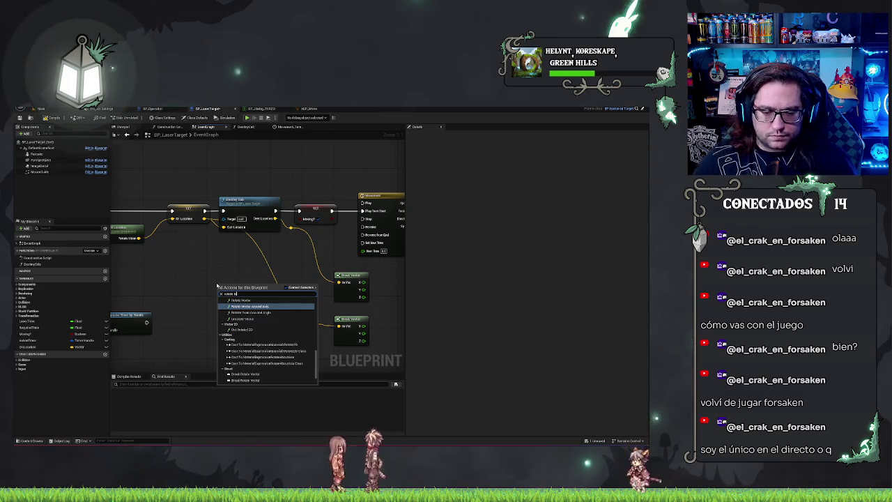
key("BackSpace")
key("BackSpace")
key("BackSpace")
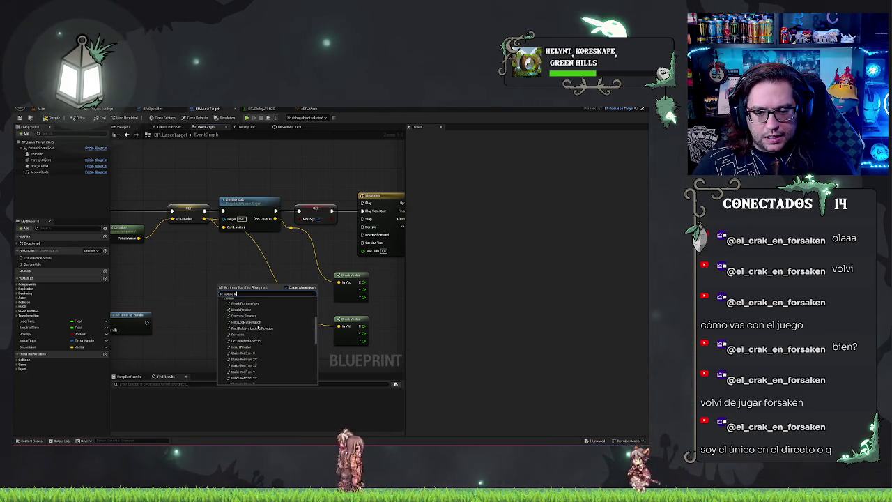
type("ve")
key("BackSpace")
key("BackSpace")
key("BackSpace")
type("rotati")
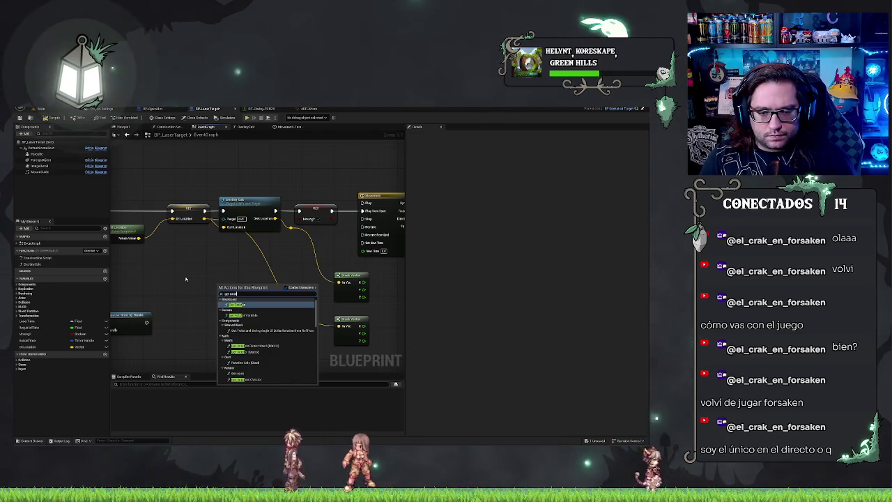
key("BackSpace")
key("BackSpace")
key("BackSpace")
type("num")
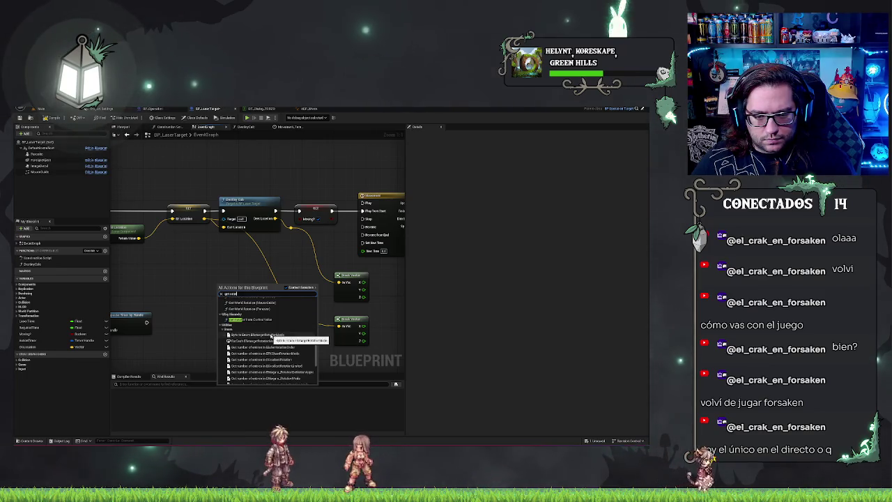
scroll(270, 336, "down", 5)
key("ctrl+a")
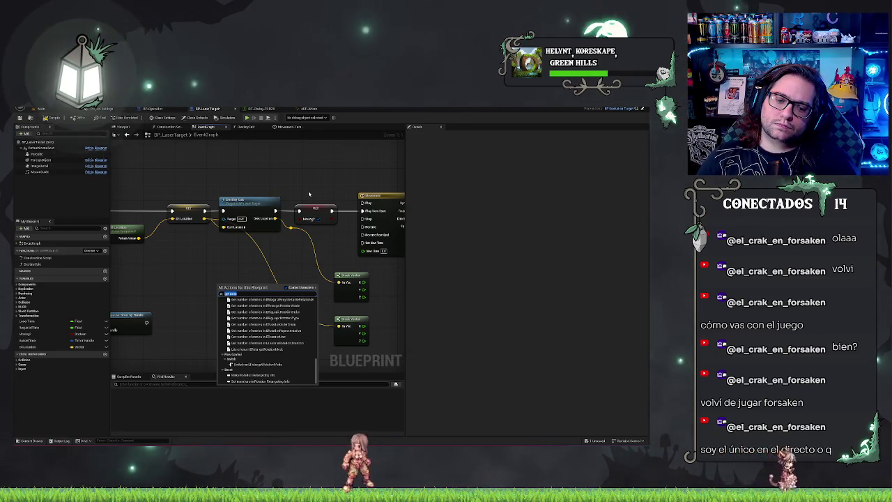
type("rotation")
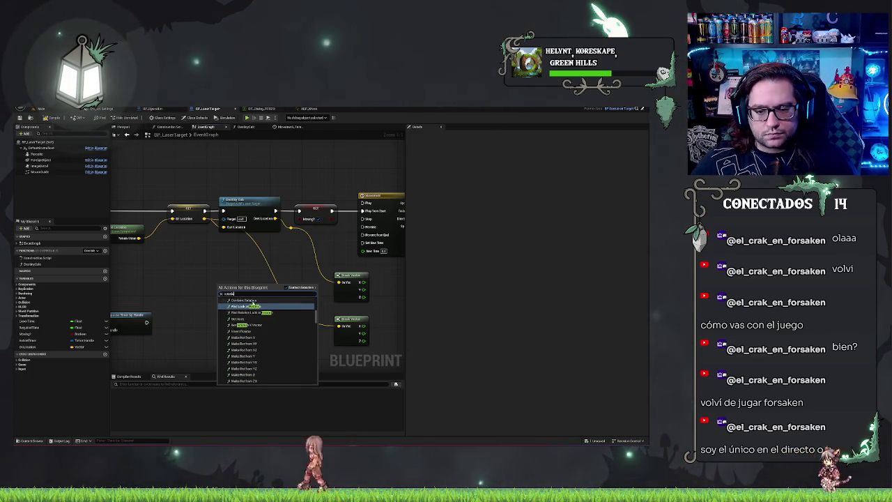
left_click(251, 307)
left_click_drag(245, 283, 220, 261)
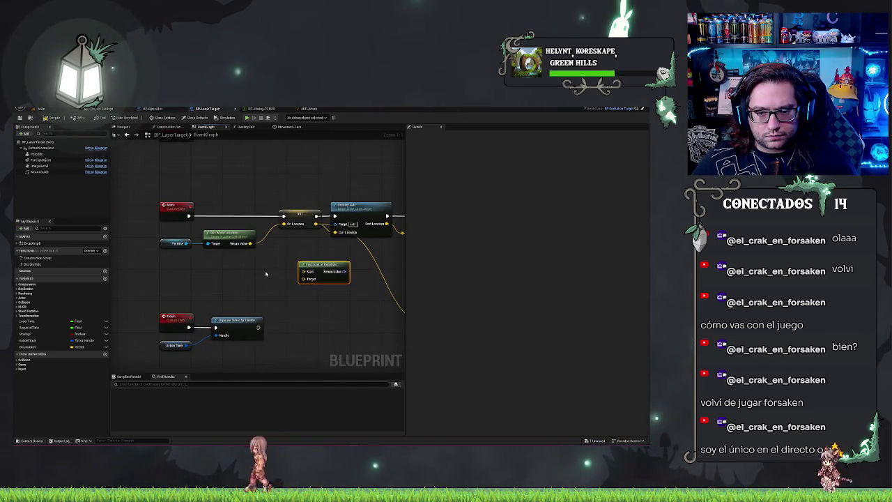
Position Find Look at Rotation near the Lerps and connect the location output to its Target.
mouse_move(322, 265)
left_mouse_down()
mouse_move(259, 259)
mouse_move(442, 288)
mouse_move(312, 301)
mouse_move(339, 283)
left_mouse_up()
left_click_drag(327, 250, 368, 245)
left_click_drag(374, 293, 143, 216)
left_click_drag(155, 247, 309, 279)
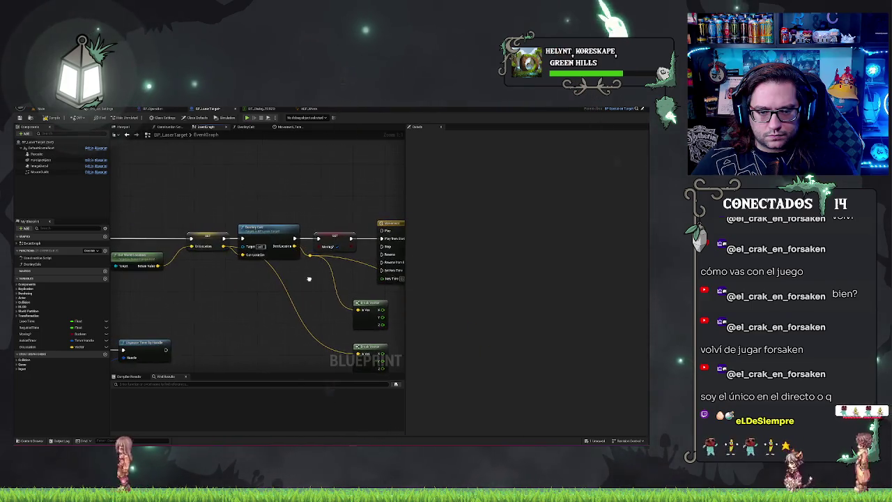
left_click_drag(225, 247, 55, 247)
left_click(332, 304)
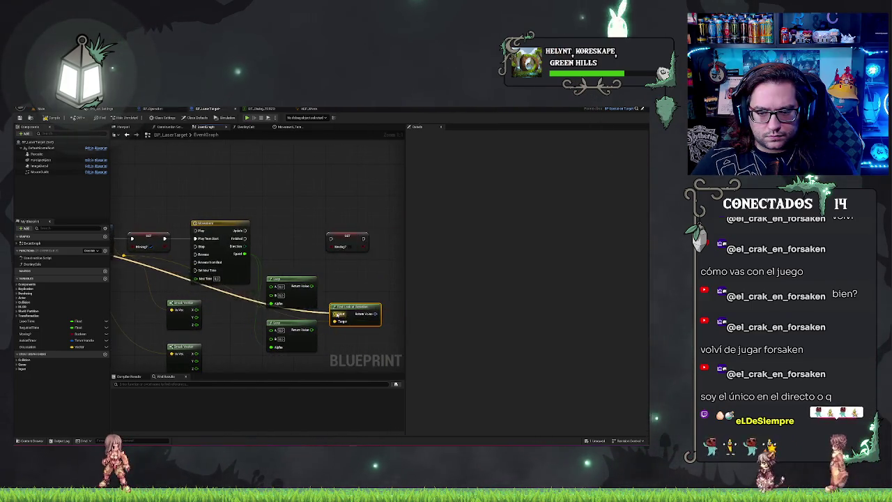
left_click_drag(328, 301, 337, 297)
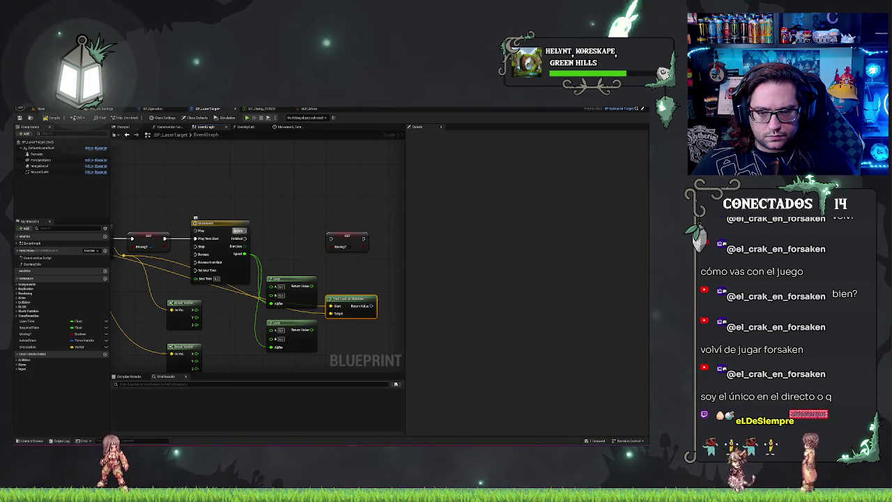
Add Set Actor Location And Rotation off the timeline's Update and wire Finished to the Moving? SET.
left_click_drag(244, 230, 272, 230)
type("setactor")
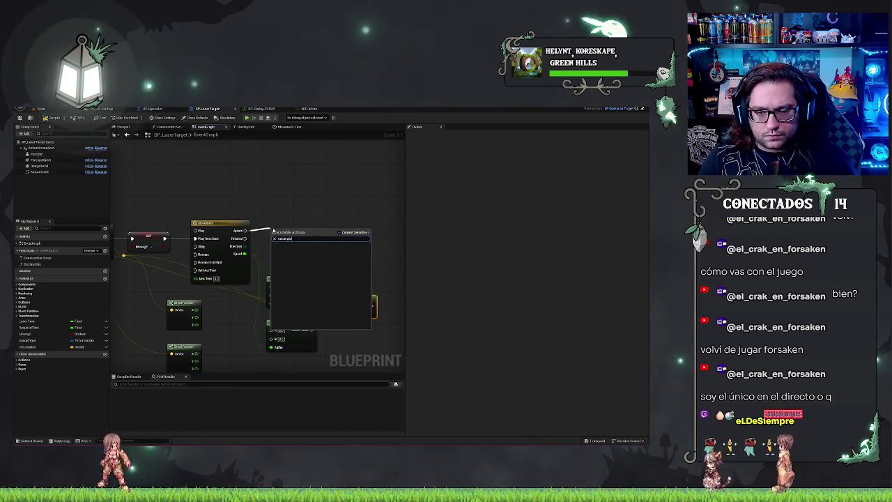
type(" local")
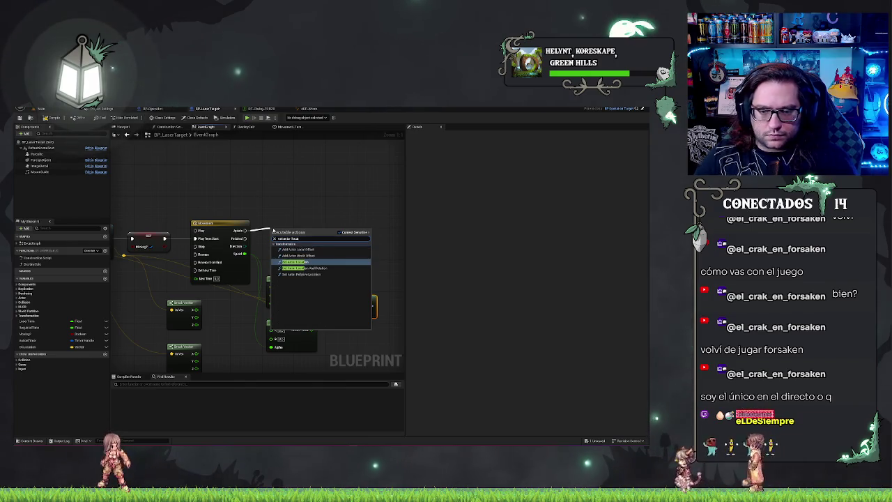
left_click(301, 268)
mouse_move(311, 231)
left_mouse_down()
mouse_move(392, 218)
mouse_move(367, 220)
left_mouse_up()
mouse_move(183, 239)
left_mouse_down()
mouse_move(268, 254)
mouse_move(269, 238)
mouse_move(386, 319)
left_mouse_up()
mouse_move(348, 220)
left_mouse_down()
mouse_move(277, 223)
mouse_move(295, 223)
left_mouse_up()
left_click_drag(394, 323, 386, 261)
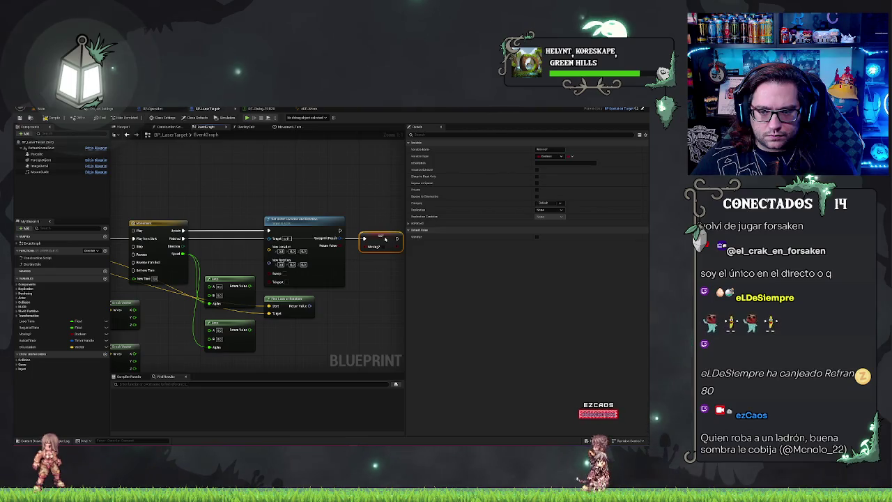
right_click(375, 283)
Connect Find Look at Rotation to New Rotation and split New Location into X, Y, Z.
left_click(351, 358)
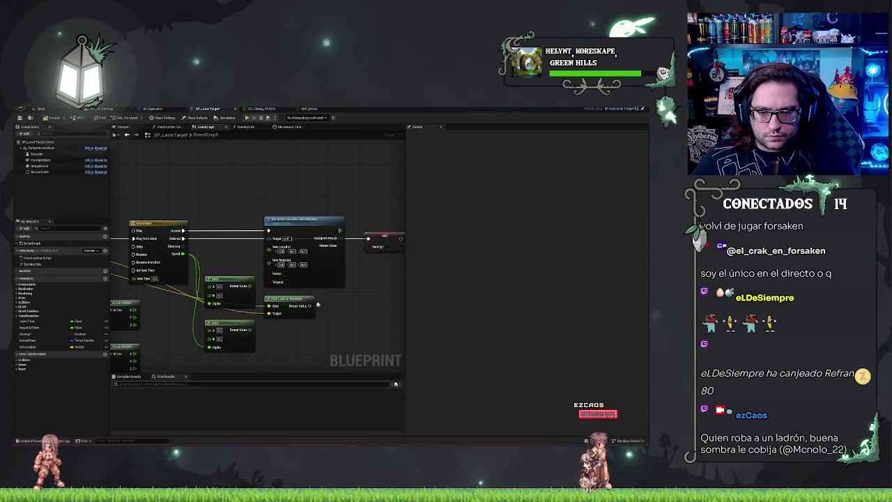
left_click_drag(272, 266, 283, 266)
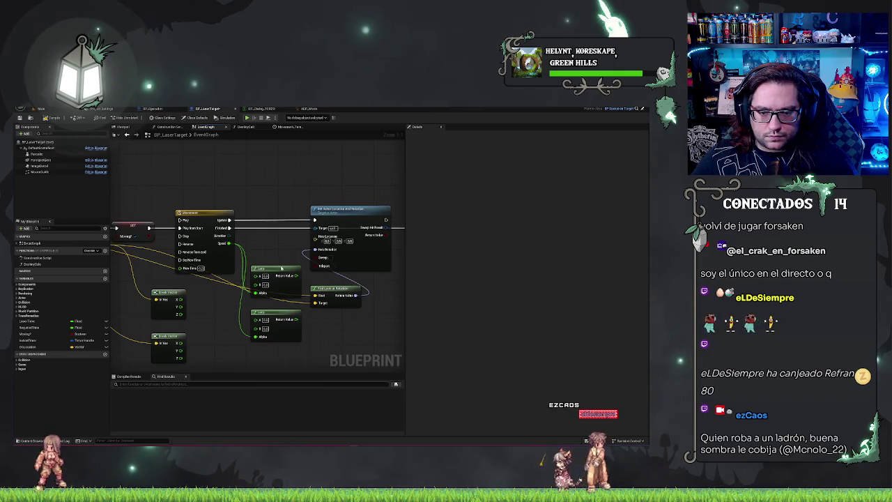
right_click(316, 248)
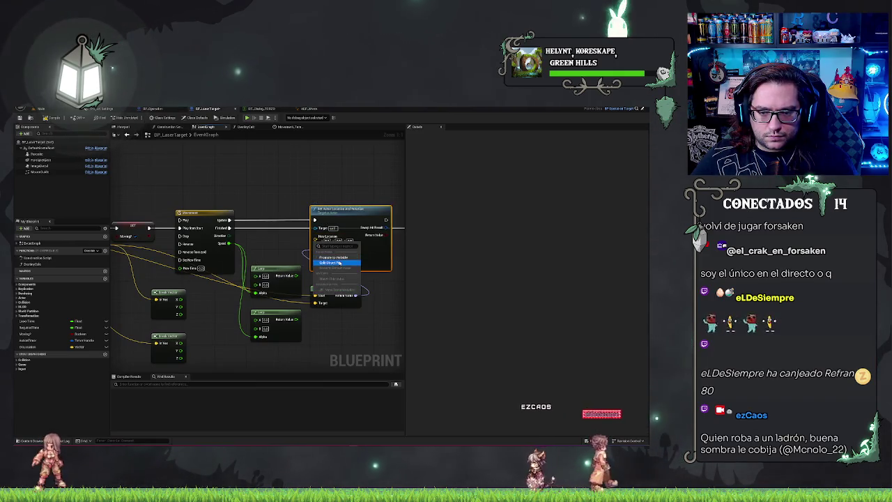
left_click(338, 262)
Align both Break Vector nodes and wire their outputs into the upper and lower Lerps' inputs.
mouse_move(209, 293)
left_mouse_down()
mouse_move(366, 275)
mouse_move(277, 280)
left_mouse_up()
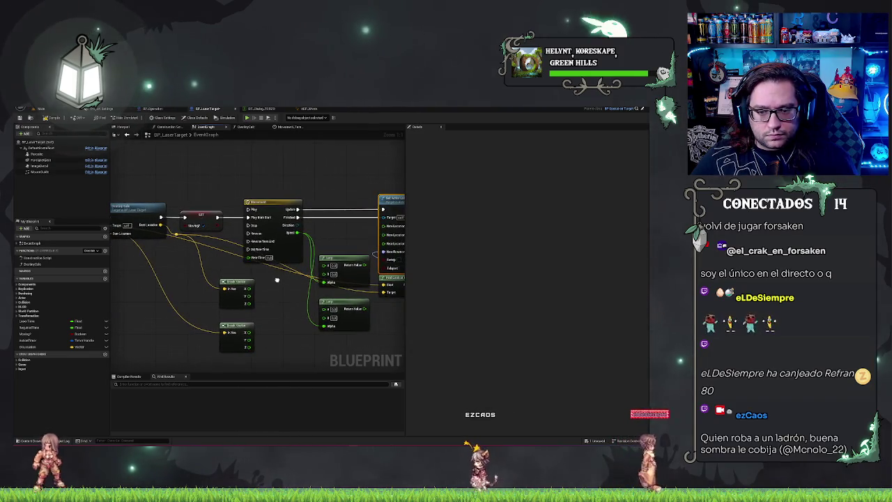
mouse_move(257, 310)
left_mouse_down()
mouse_move(225, 300)
mouse_move(213, 369)
left_mouse_up()
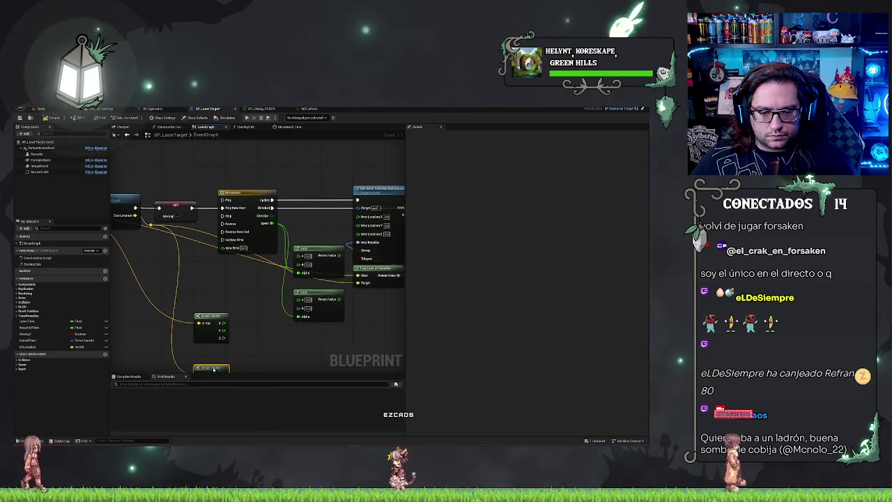
left_click_drag(182, 324, 199, 271)
left_click(188, 204)
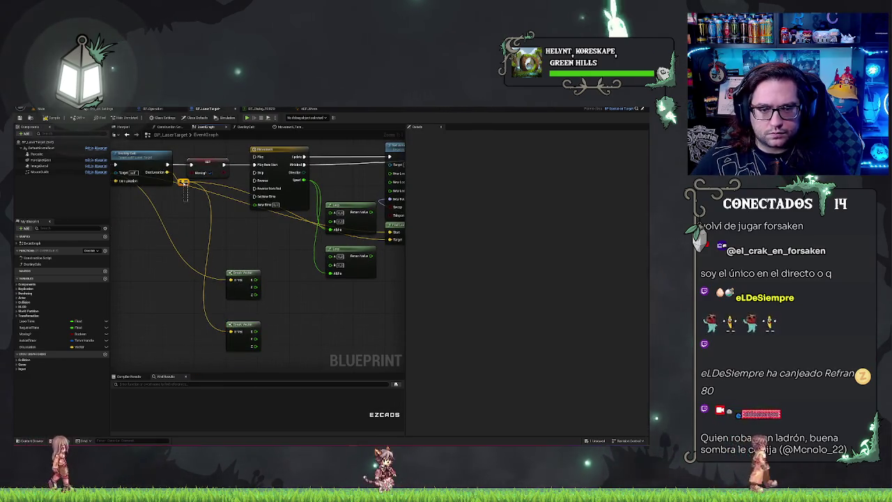
left_click_drag(213, 261, 268, 355)
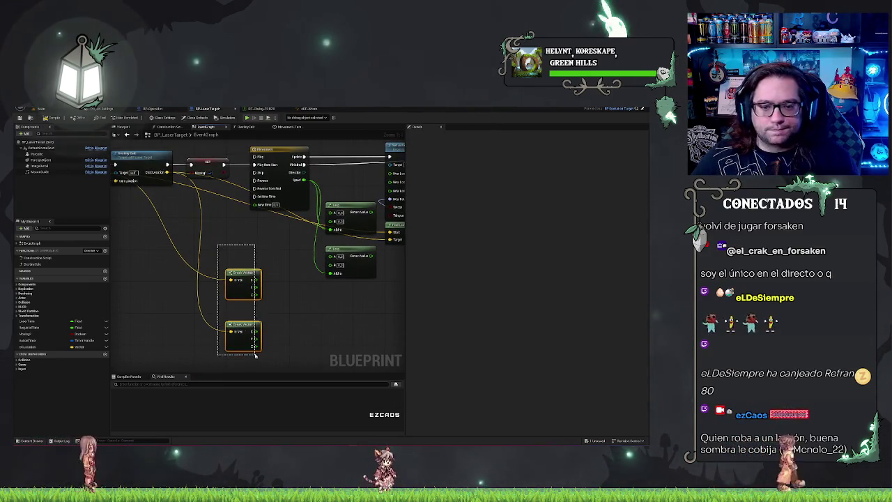
mouse_move(242, 274)
left_mouse_down()
mouse_move(245, 219)
mouse_move(214, 265)
left_mouse_up()
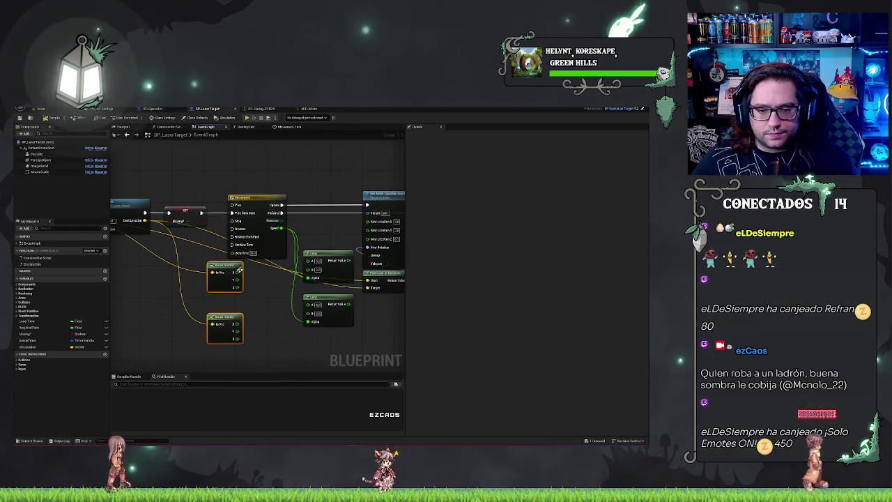
left_click_drag(304, 265, 241, 326)
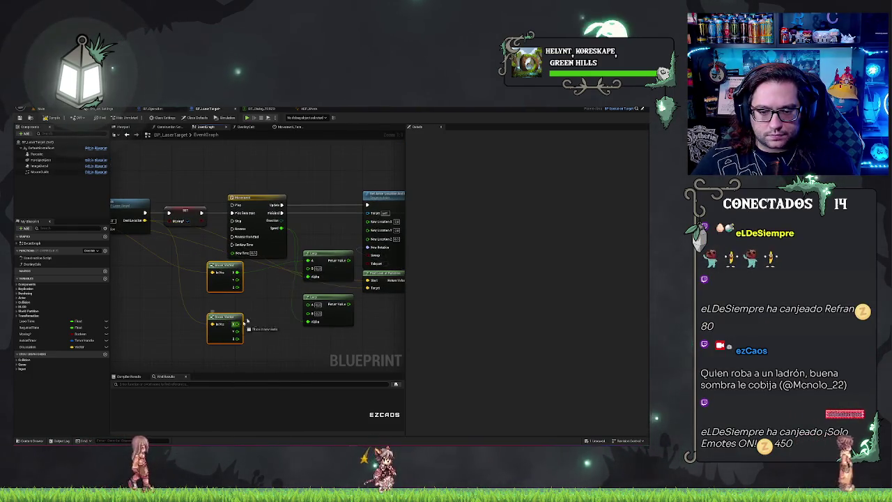
left_click_drag(312, 269, 309, 268)
left_click_drag(238, 329, 308, 304)
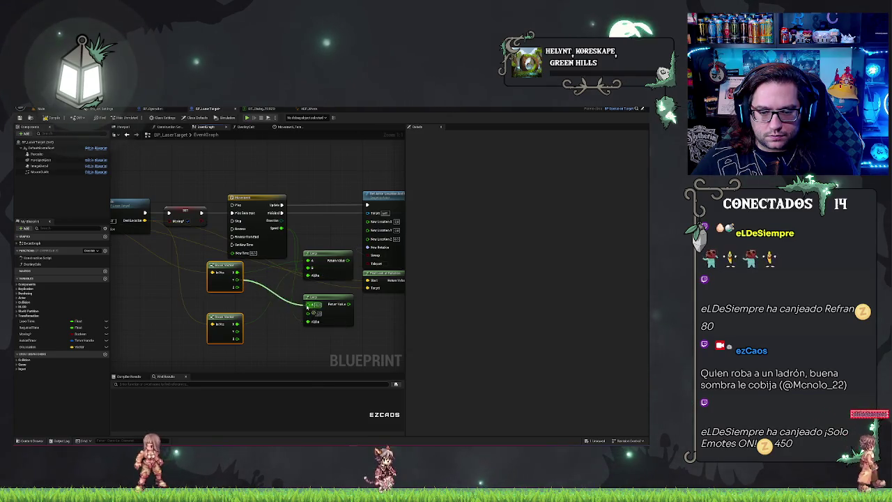
left_click_drag(238, 278, 308, 313)
Wire the Lerp results into New Location X and Y and tidy the lower nodes.
mouse_move(350, 261)
left_mouse_down()
mouse_move(273, 275)
mouse_move(276, 239)
mouse_move(288, 233)
left_mouse_up()
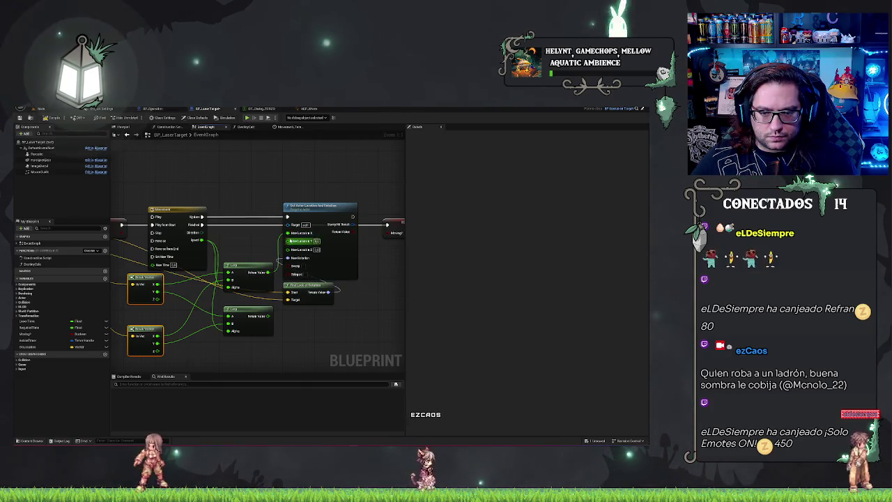
mouse_move(269, 316)
left_mouse_down()
mouse_move(288, 240)
mouse_move(334, 242)
left_mouse_up()
left_click_drag(281, 297, 281, 289)
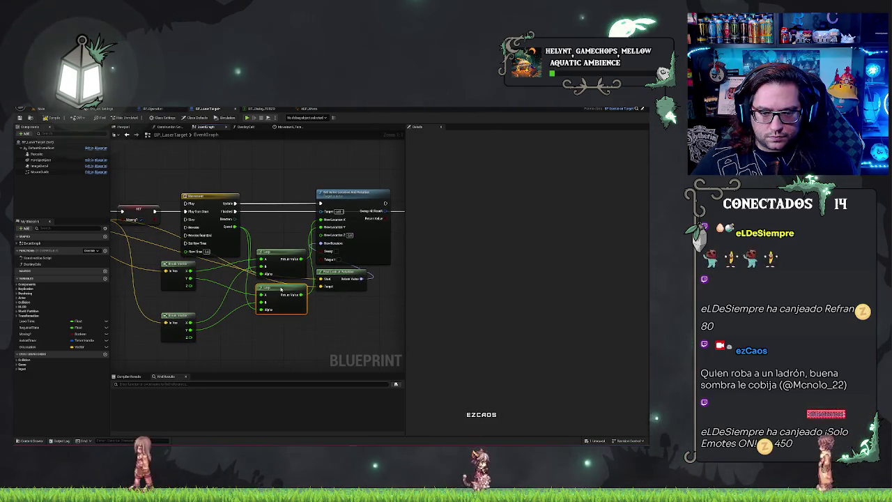
left_click_drag(184, 321, 183, 304)
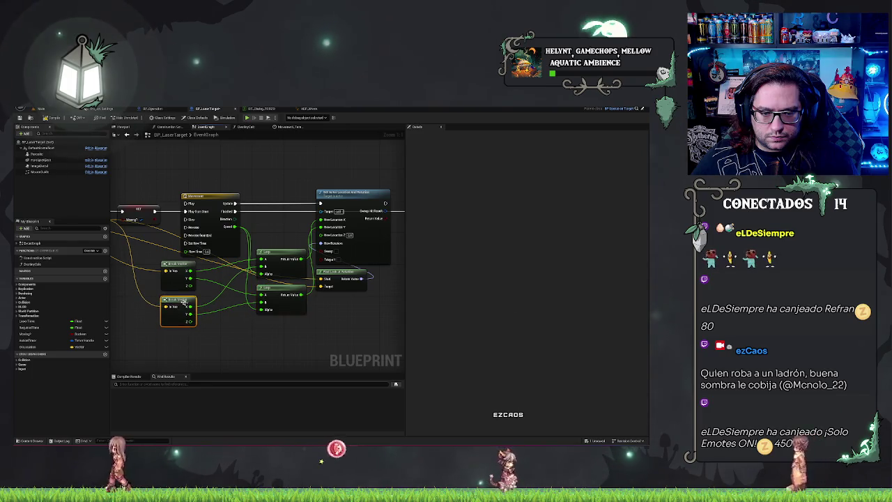
left_click_drag(259, 339, 351, 342)
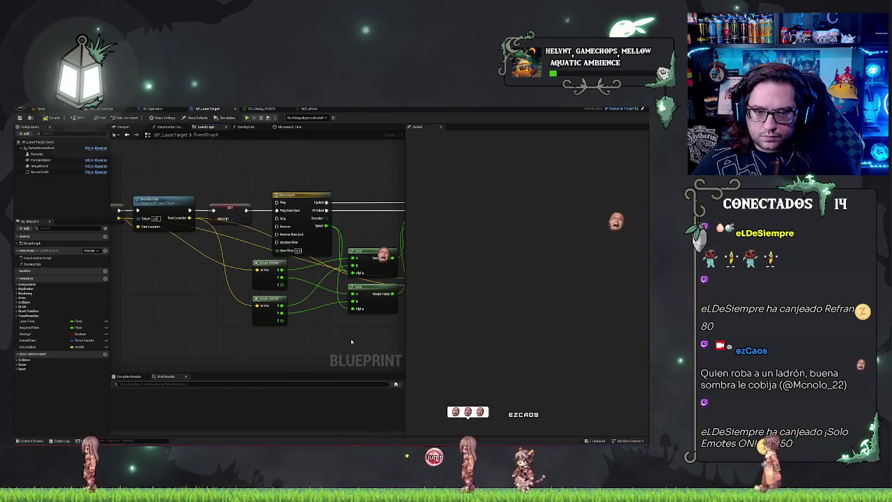
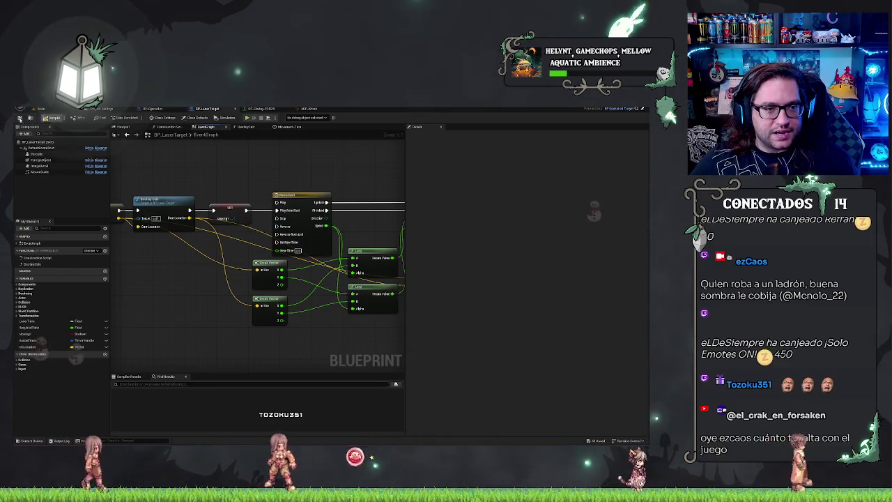
Move both Lerp nodes of the Movement timeline chain up.
mouse_move(225, 295)
left_mouse_down()
mouse_move(258, 297)
mouse_move(199, 288)
left_mouse_up()
mouse_move(378, 339)
left_mouse_down()
mouse_move(318, 329)
mouse_move(329, 323)
mouse_move(317, 324)
mouse_move(209, 227)
left_mouse_up()
left_click_drag(265, 253, 265, 223)
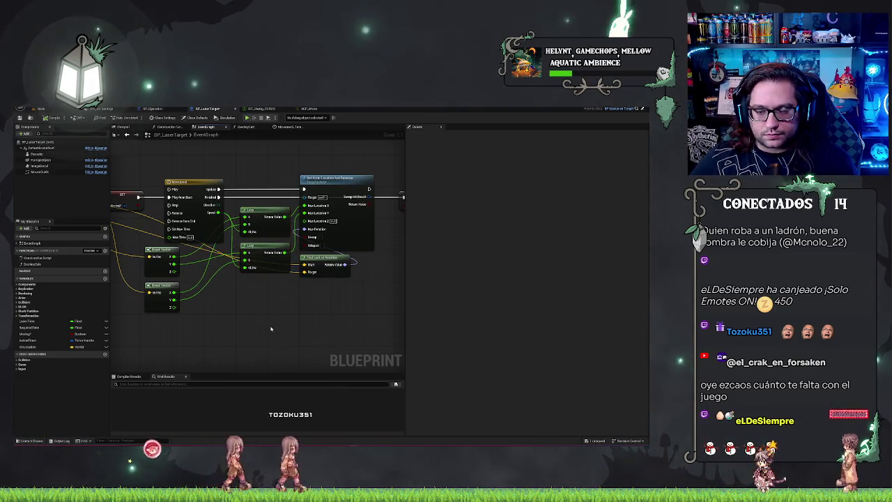
Paste copies of the Pasado and Get World Location nodes above the timeline.
left_click_drag(271, 328, 280, 332)
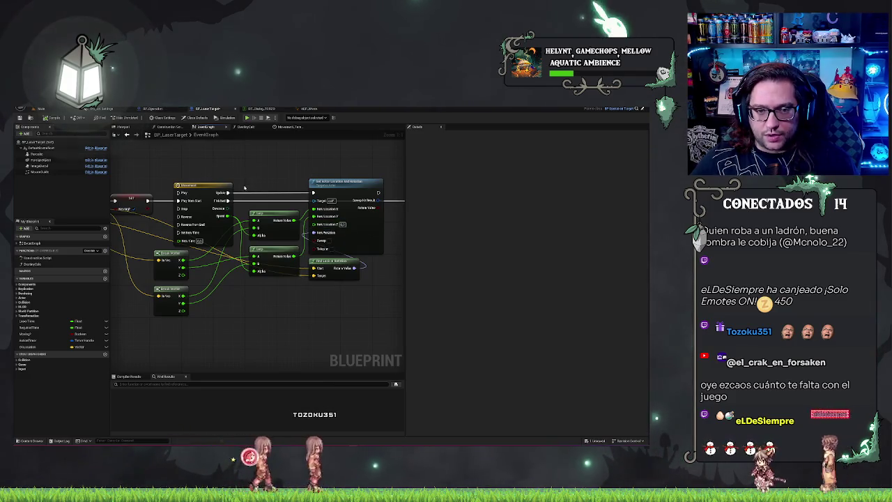
mouse_move(239, 173)
left_mouse_down()
mouse_move(256, 212)
mouse_move(279, 186)
mouse_move(302, 190)
left_mouse_up()
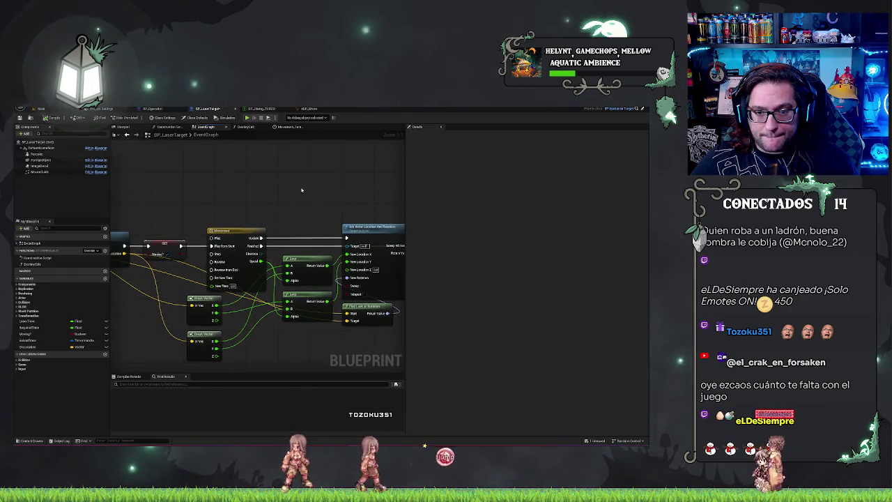
left_click_drag(247, 190, 301, 231)
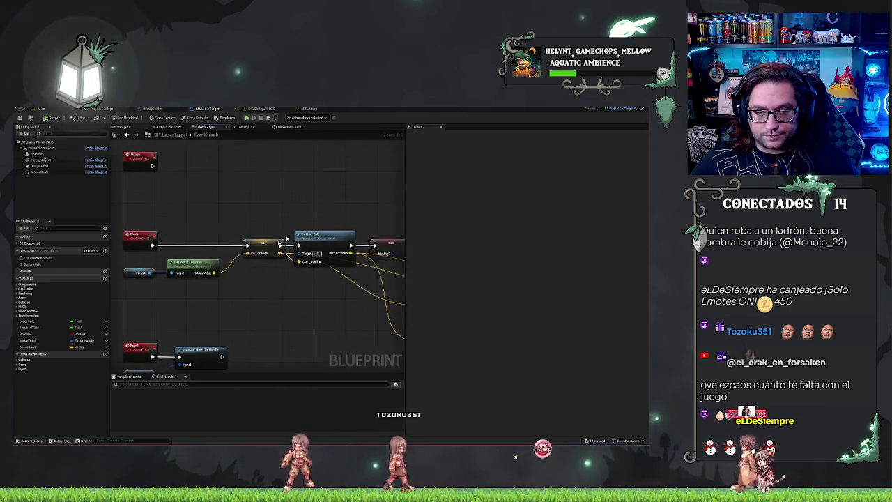
left_click_drag(390, 230, 156, 222)
key("ctrl+v")
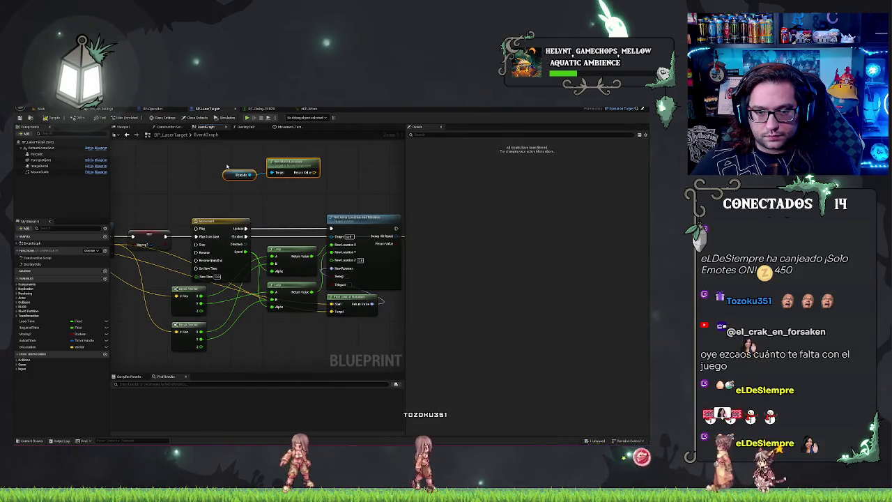
Reposition the pasted Pasado and Get World Location nodes.
mouse_move(295, 166)
left_mouse_down()
mouse_move(234, 168)
mouse_move(259, 210)
mouse_move(288, 210)
left_mouse_up()
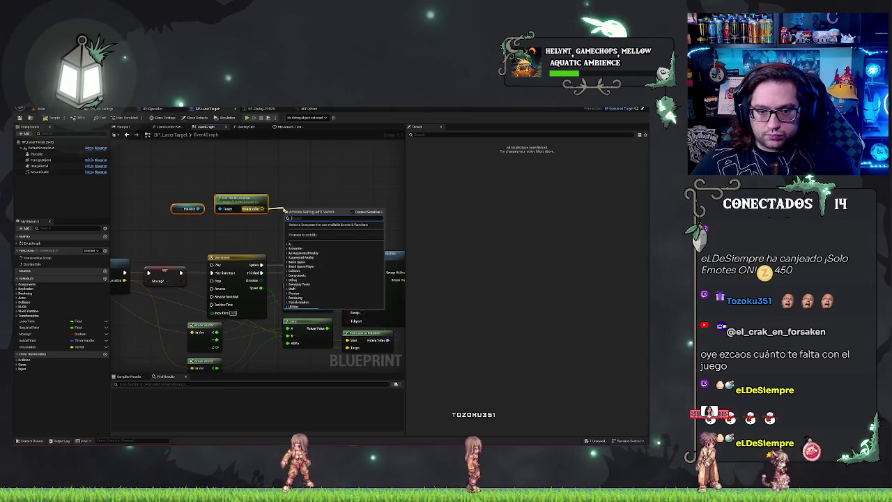
left_click(297, 191)
mouse_move(166, 196)
left_mouse_down()
mouse_move(272, 217)
mouse_move(240, 175)
left_mouse_up()
mouse_move(328, 190)
left_mouse_down()
mouse_move(293, 258)
mouse_move(325, 233)
left_mouse_up()
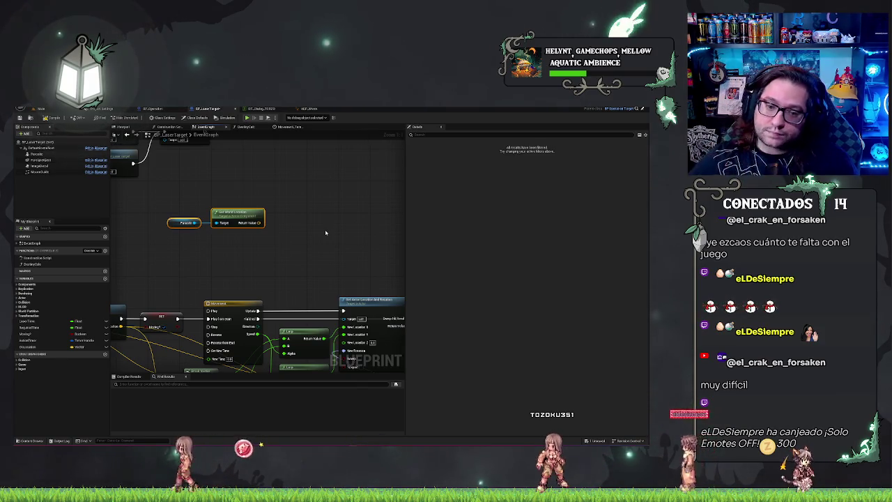
Add a Line Trace By Channel node from Get World Location's Return Value, placed up-right.
left_click_drag(262, 221, 276, 215)
type("line trace")
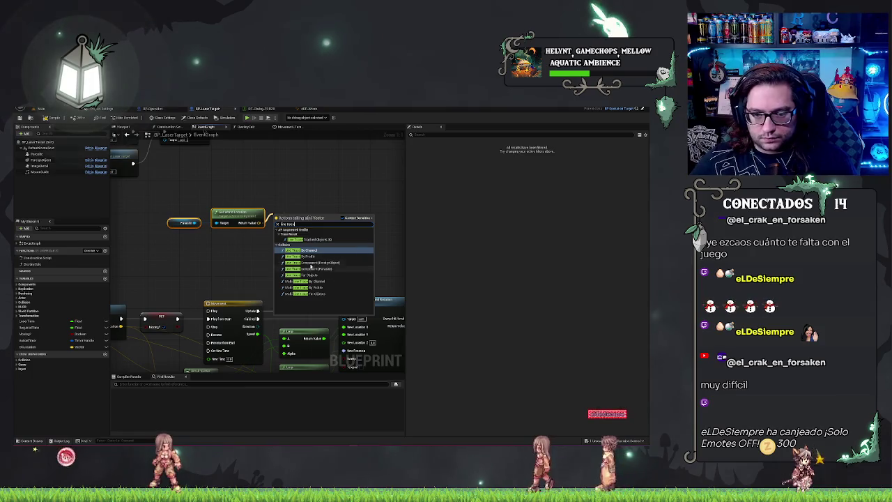
left_click(310, 252)
left_click_drag(317, 216, 328, 182)
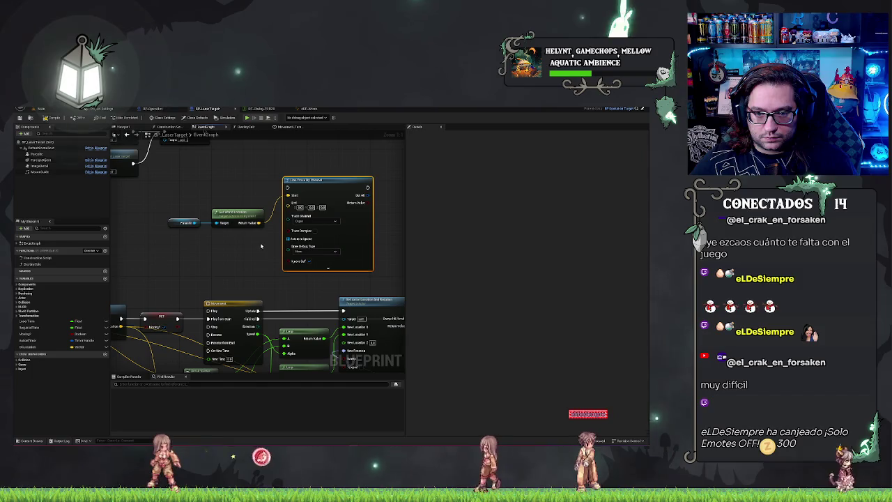
left_click_drag(317, 180, 334, 172)
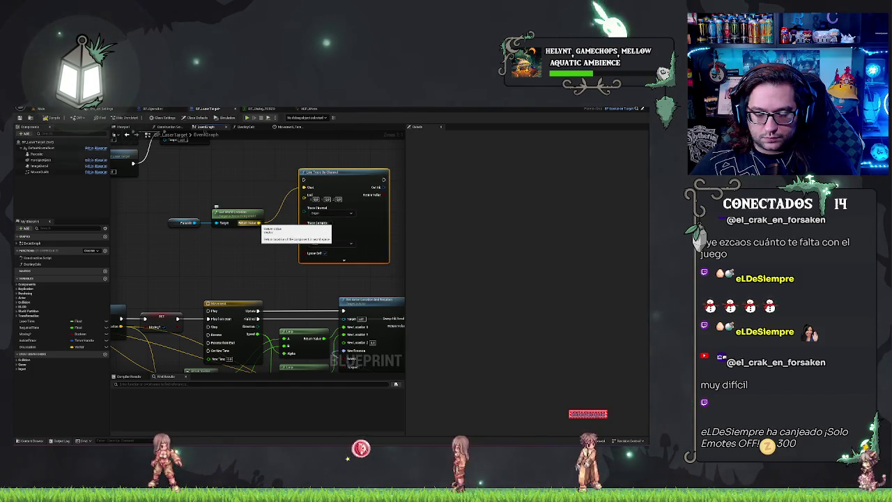
Add a vector Add node off the Get World Location result.
left_click_drag(259, 222, 259, 244)
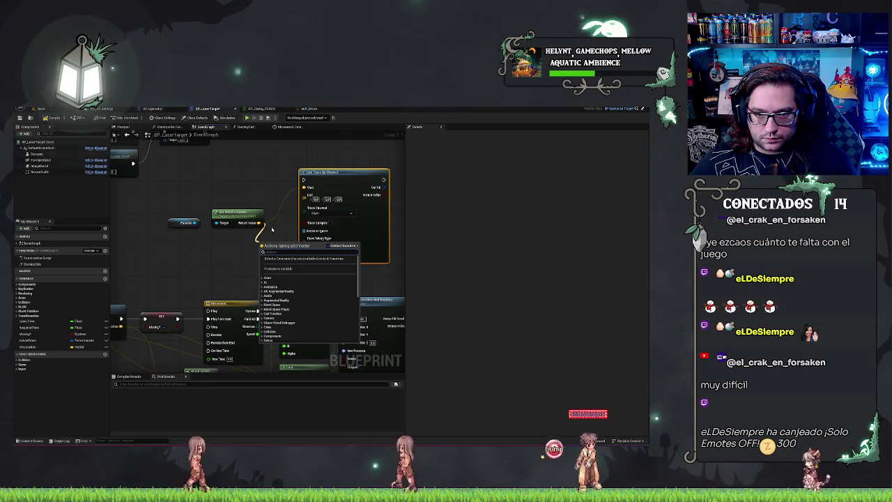
left_click(272, 229)
left_click_drag(259, 222, 279, 224)
type("+")
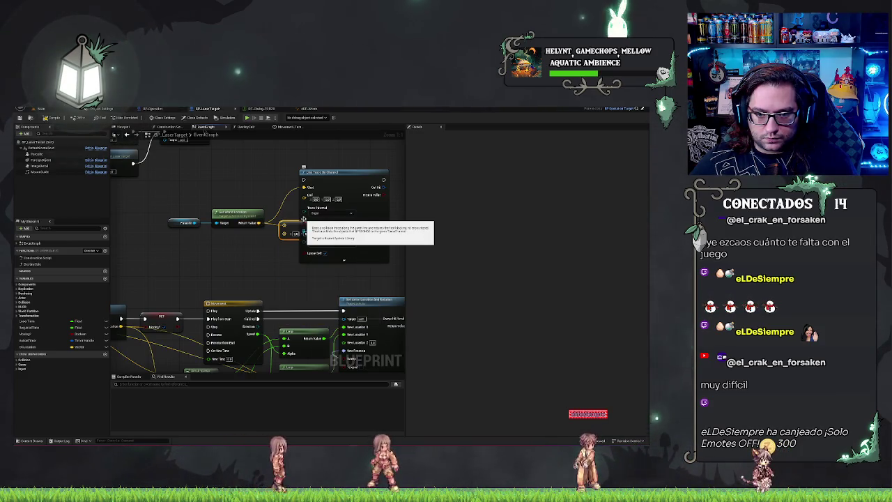
key("Return")
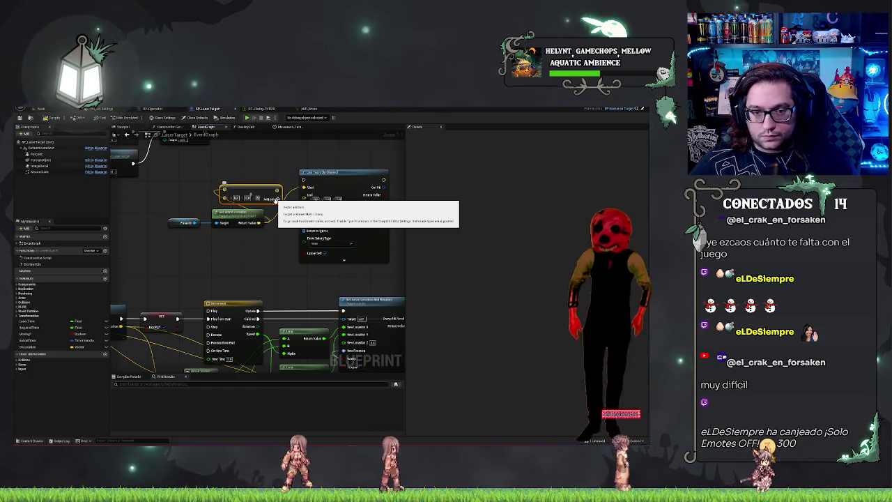
Add a second vector Add node feeding the Line Trace By Channel's End input.
mouse_move(259, 223)
left_mouse_down()
mouse_move(269, 246)
mouse_move(220, 237)
mouse_move(236, 241)
left_mouse_up()
type("+")
key("Return")
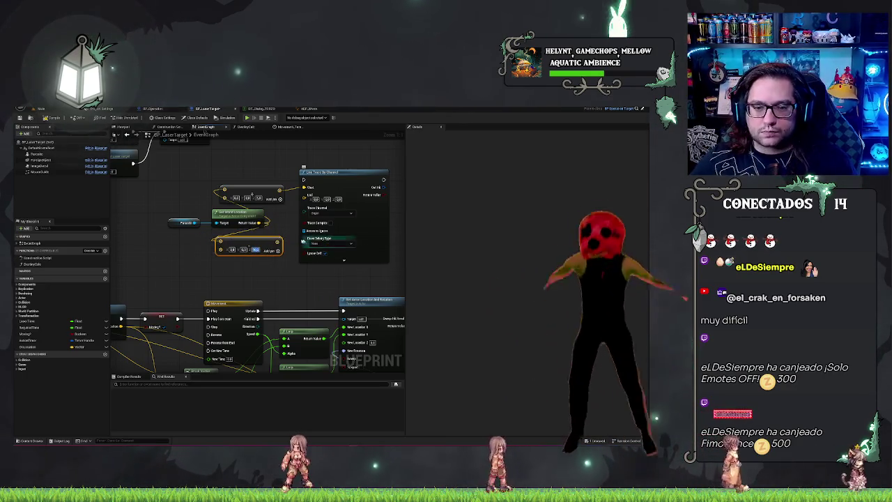
left_click_drag(267, 251, 268, 242)
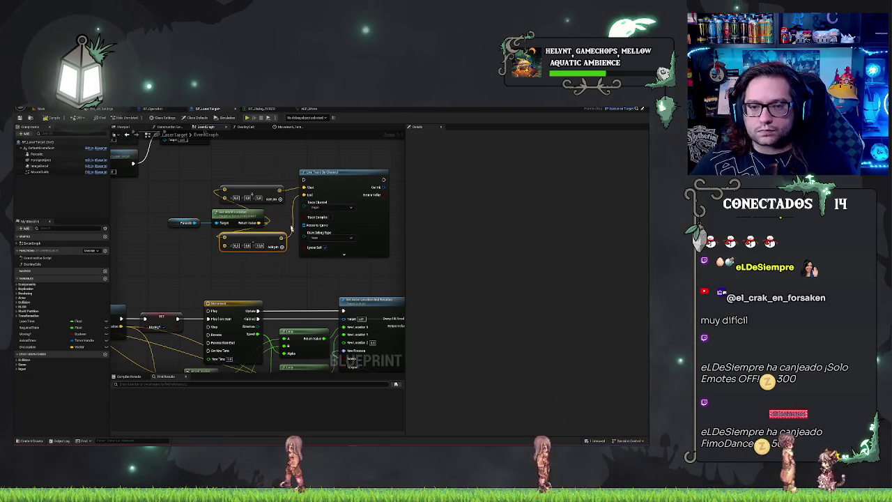
mouse_move(382, 188)
left_mouse_down()
mouse_move(325, 195)
mouse_move(358, 198)
left_mouse_up()
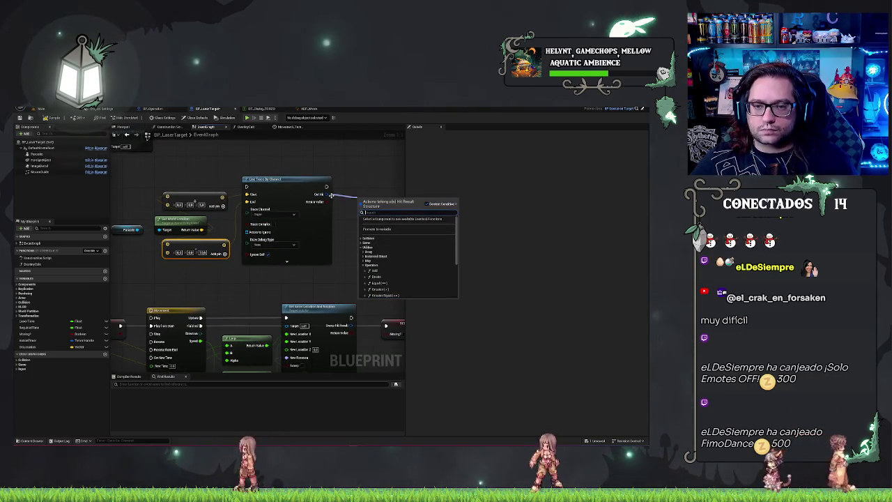
Add a Break Hit Result node on the trace's Out Hit and expand its outputs.
type("br")
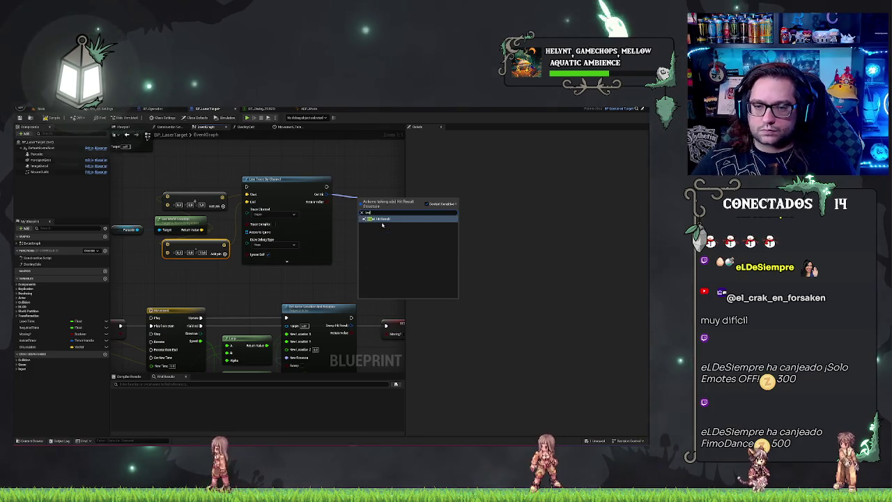
left_click(381, 219)
left_click_drag(375, 200, 358, 208)
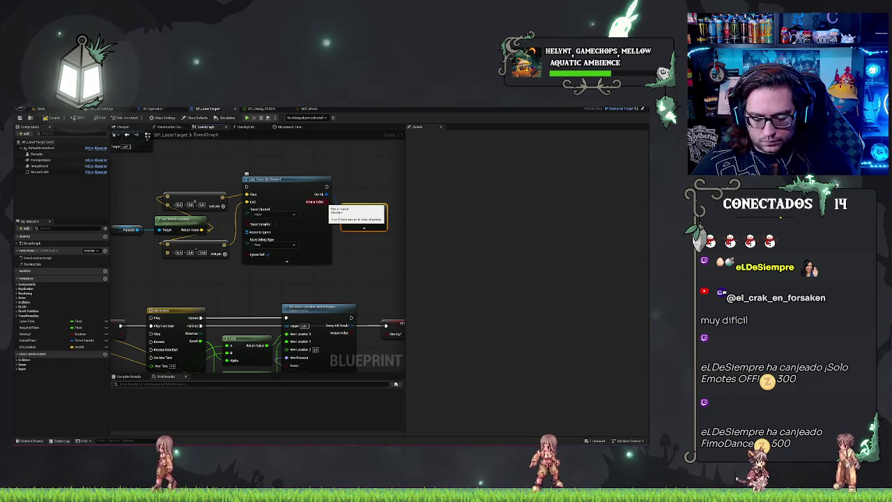
left_click_drag(328, 202, 298, 173)
left_click(334, 200)
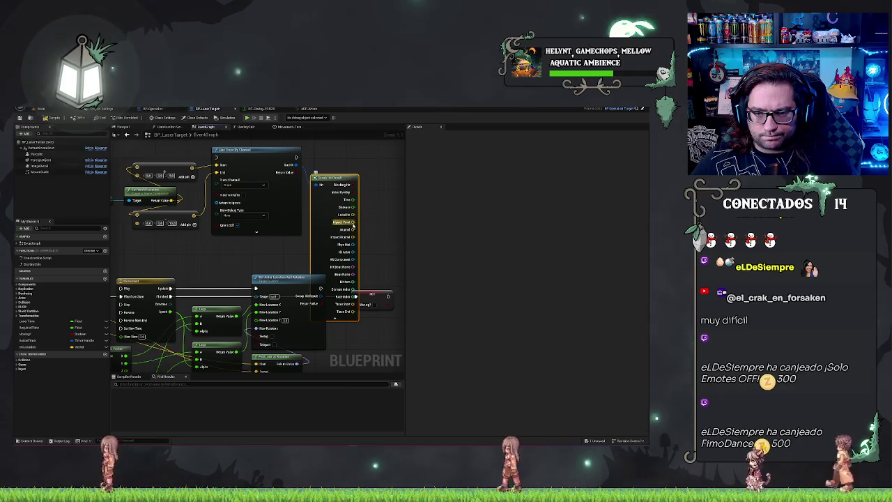
Split the hit Location with a Break Vector node and collapse the advanced pins.
left_click_drag(353, 214, 373, 217)
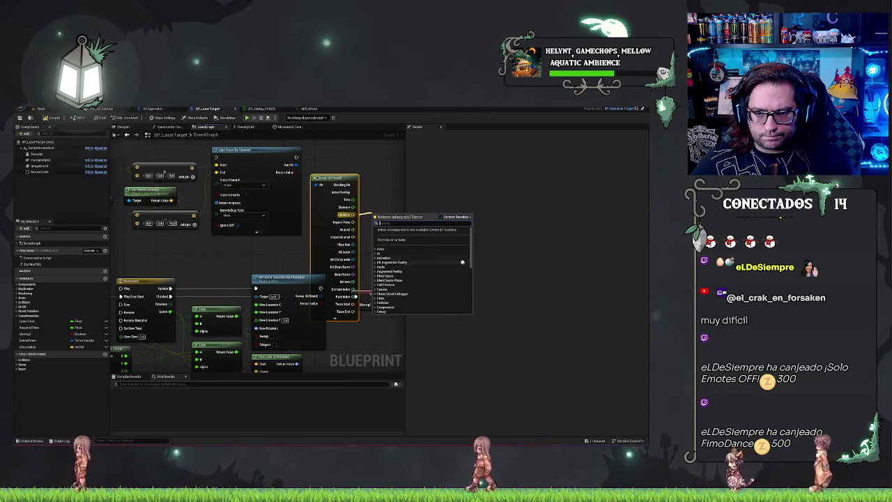
type("break vector")
left_click(396, 241)
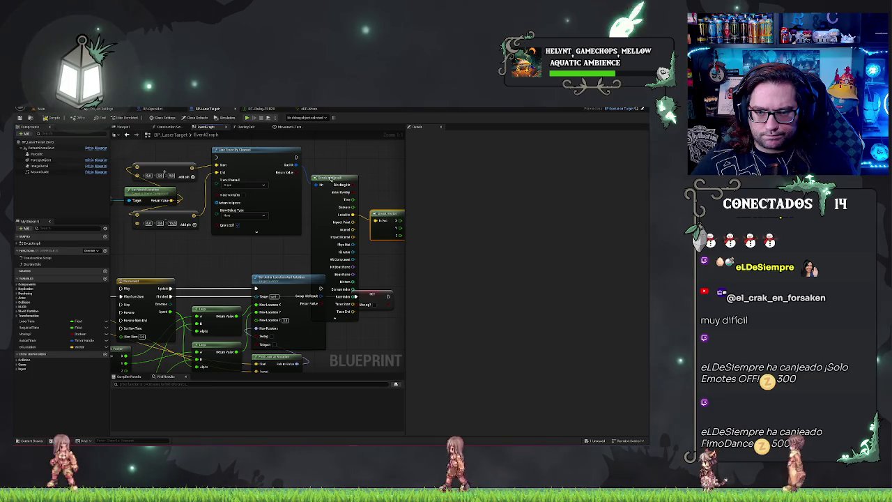
left_click(335, 317)
mouse_move(399, 235)
left_mouse_down()
mouse_move(262, 293)
mouse_move(250, 320)
left_mouse_up()
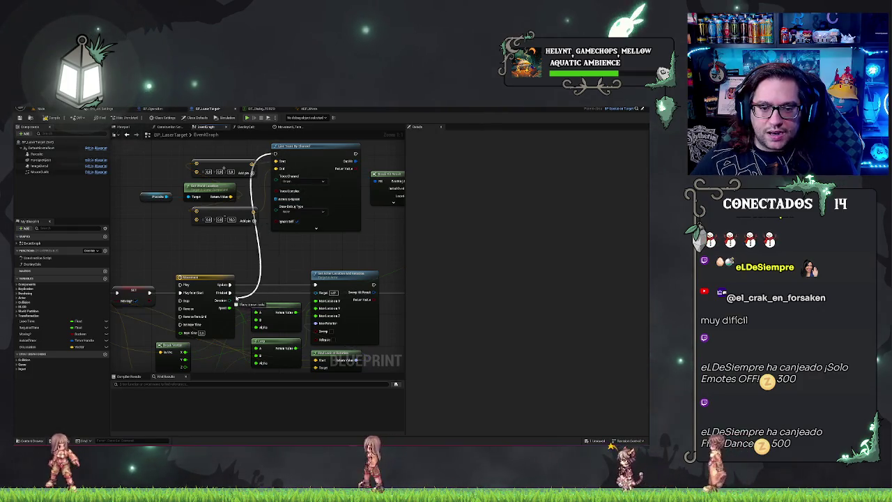
Wire the Break Vector output into Set Actor Location.
left_click_drag(260, 244, 233, 284)
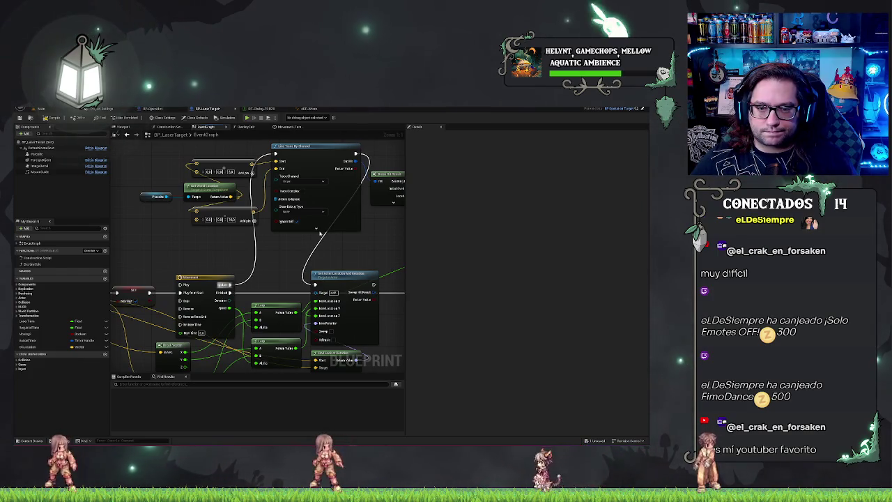
left_click_drag(363, 240, 296, 242)
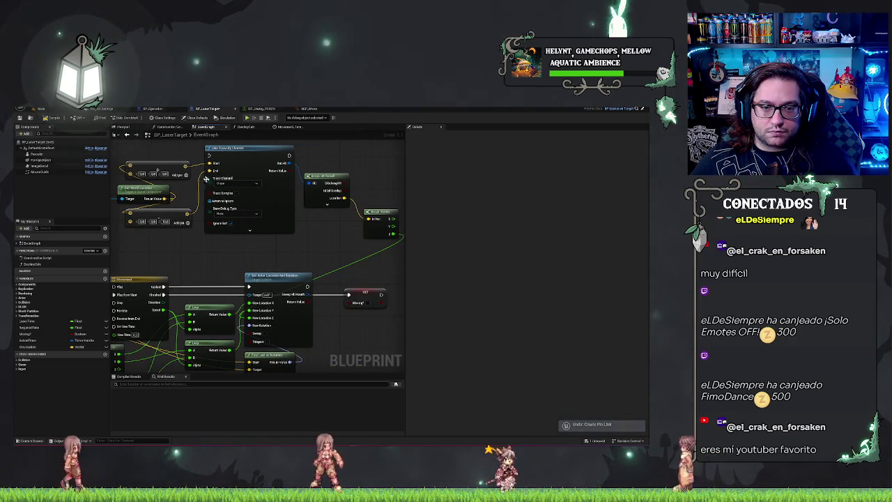
left_click_drag(293, 248, 246, 242)
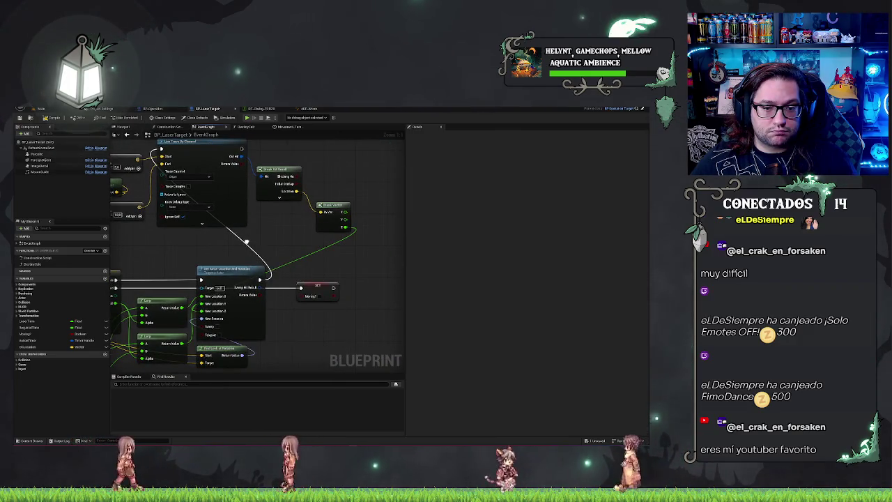
left_click_drag(317, 233, 380, 209)
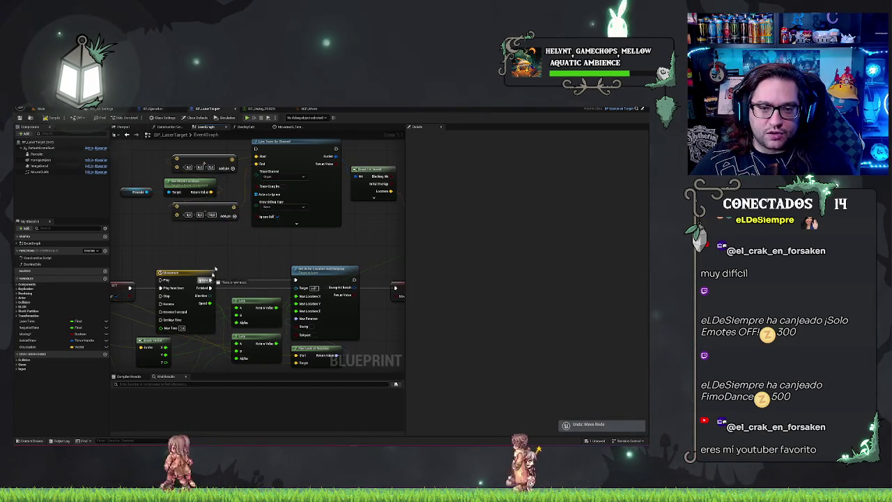
Chain Movement's Update through Line Trace By Channel into Set Actor Location And Rotation.
left_click_drag(254, 148, 256, 149)
left_click_drag(335, 149, 296, 280)
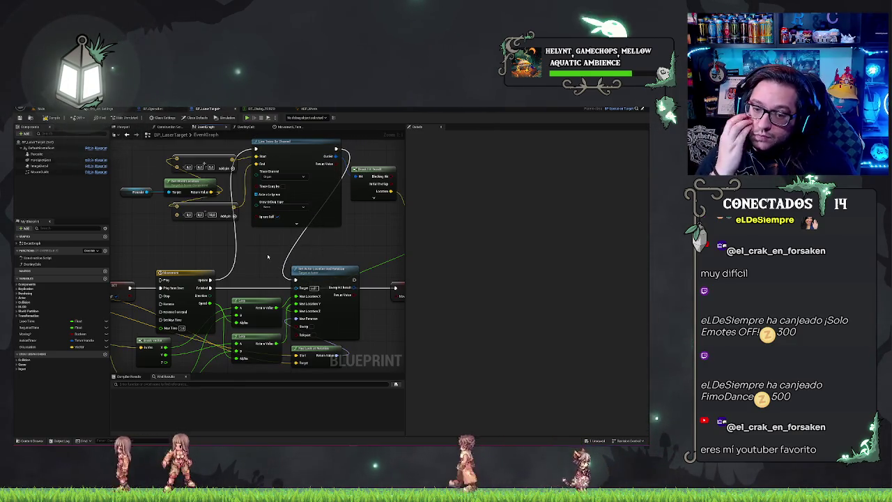
left_click_drag(254, 283, 241, 263)
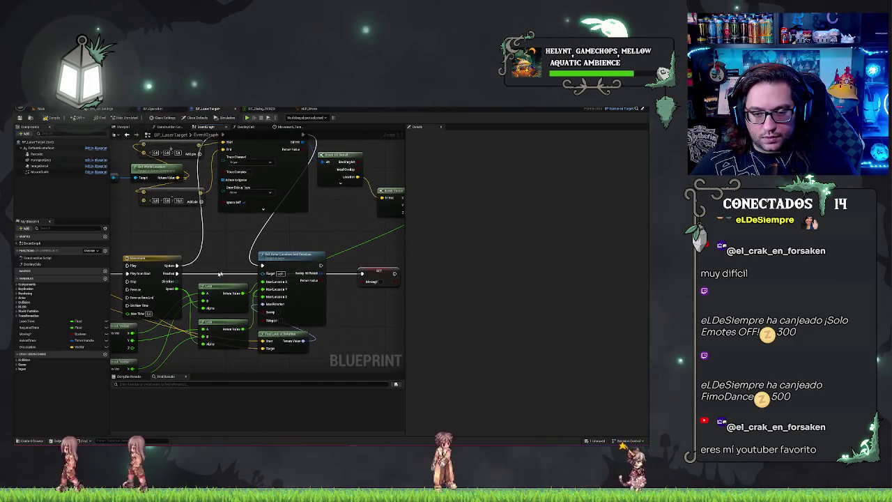
left_click_drag(339, 246, 269, 243)
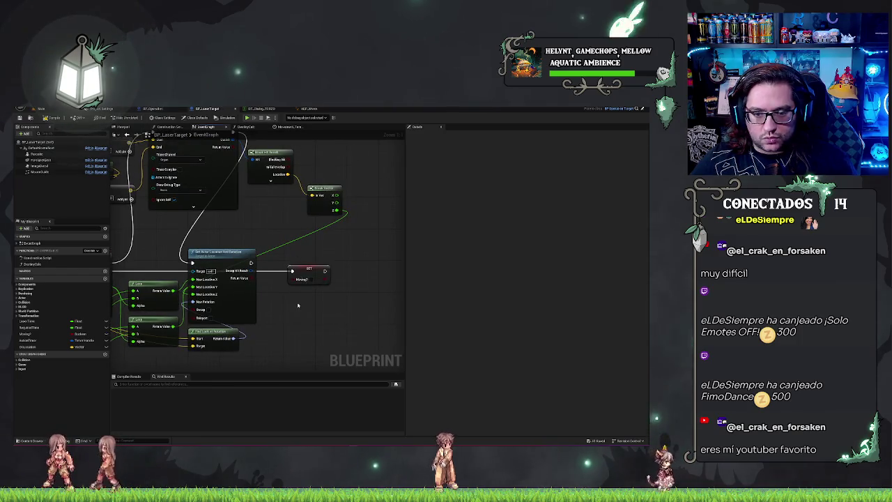
scroll(298, 305, "down", 2)
left_click_drag(319, 223, 288, 230)
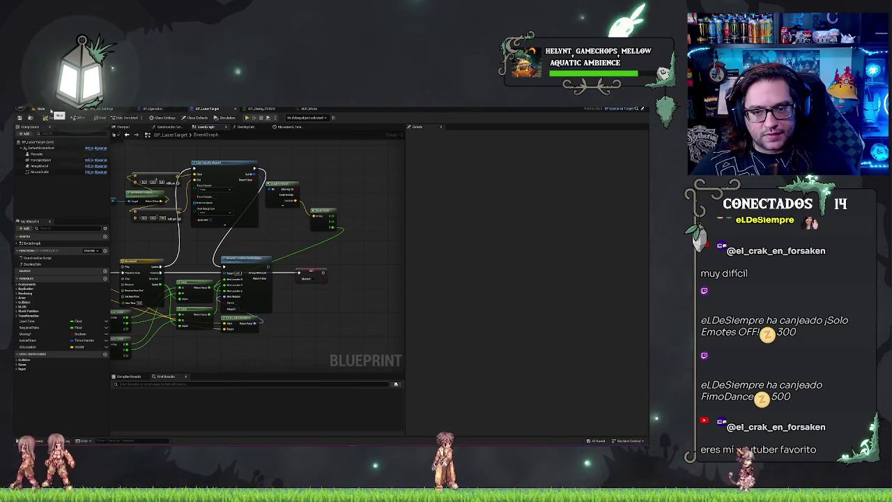
left_click(51, 110)
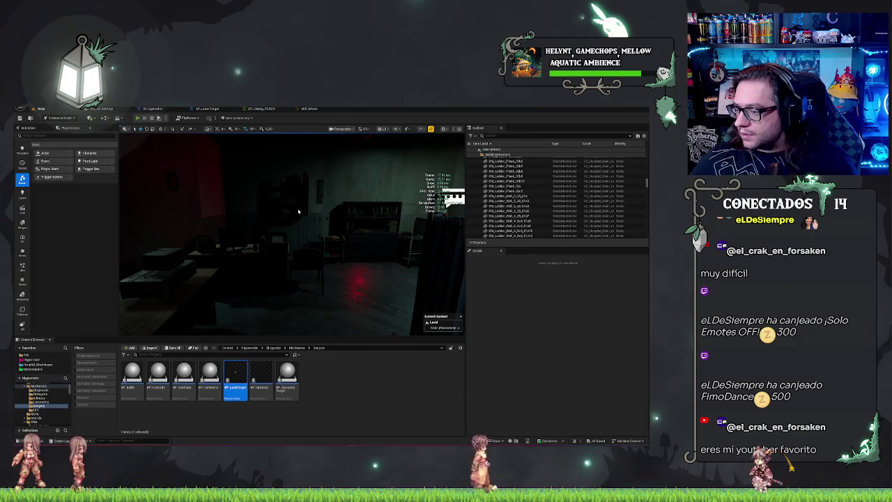
Play the level, click through the patient dialogue, test the laser on the organs, then stop.
key("alt+p")
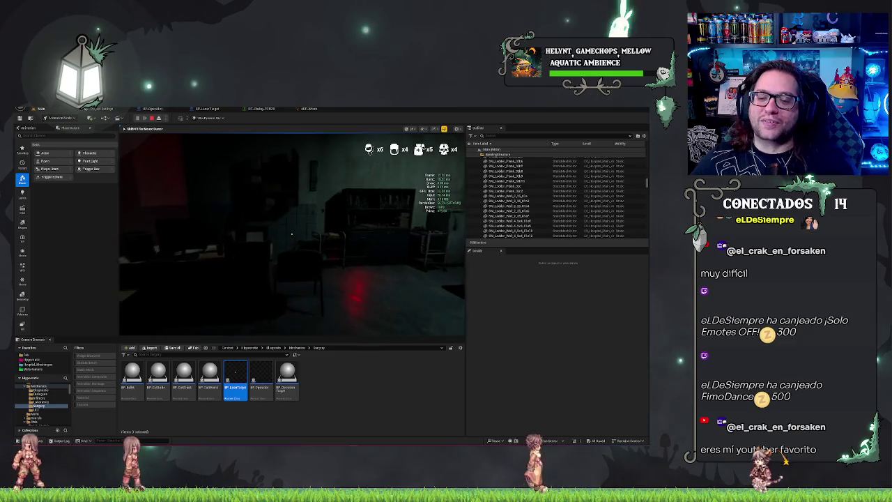
left_click(291, 234)
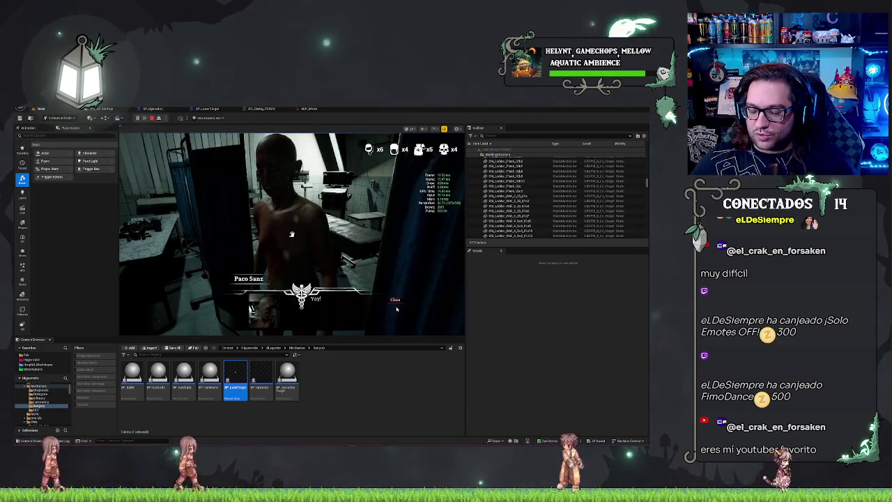
left_click(397, 305)
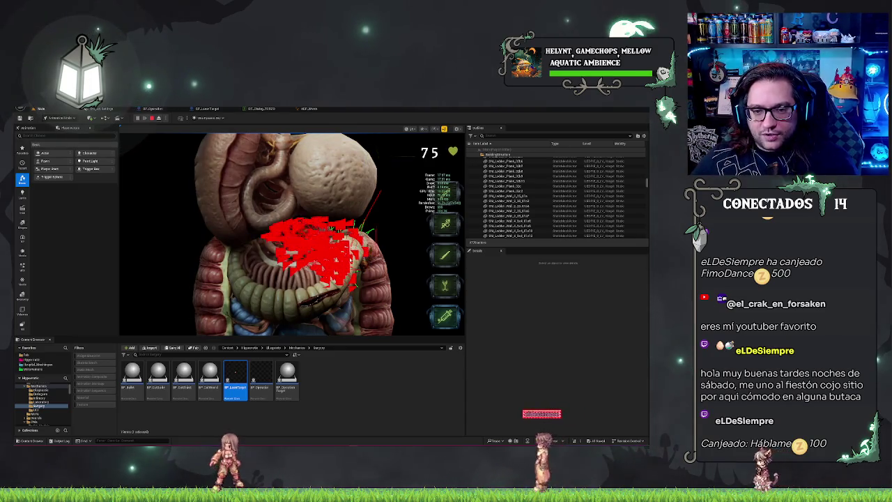
key("Escape")
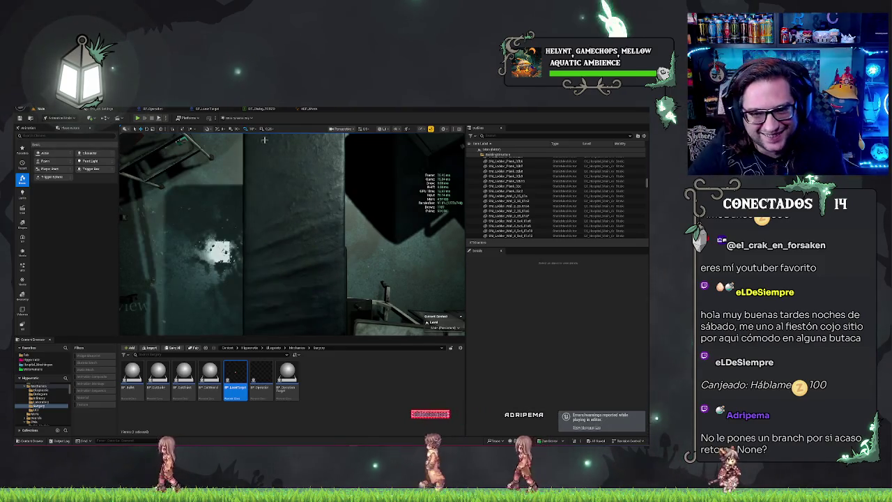
Change the Draw Debug Type of the Line Trace By Channel in BP_LaserTarget's function graph.
left_click(315, 109)
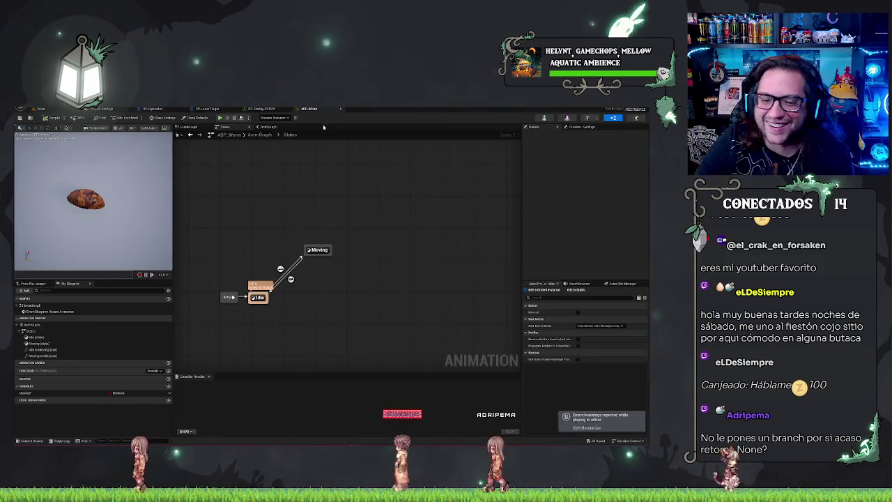
left_click(233, 109)
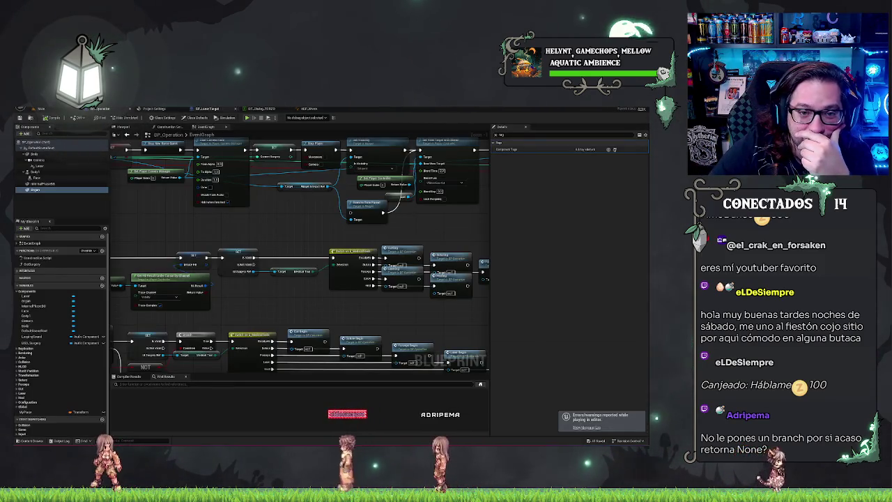
left_click(207, 109)
left_click(246, 127)
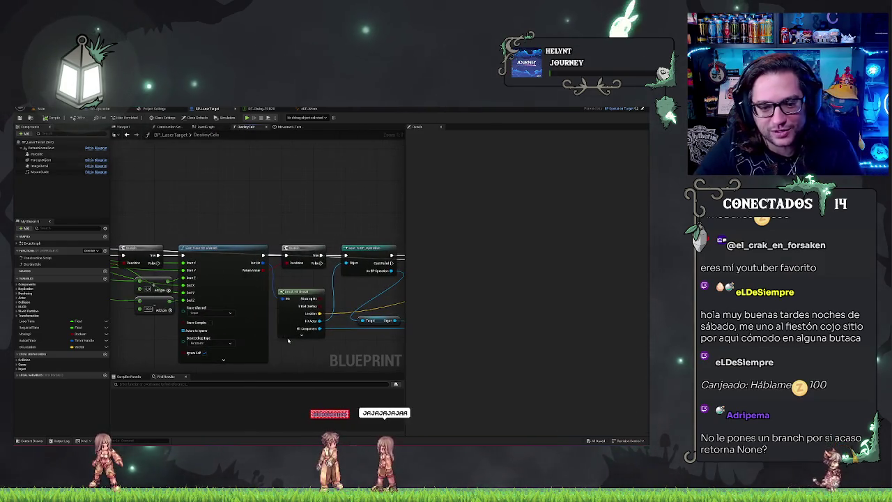
left_click(211, 343)
left_click(206, 351)
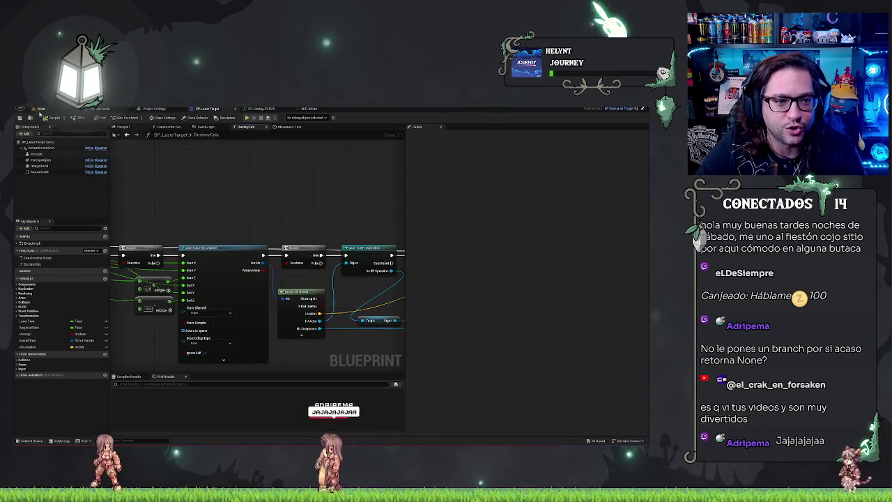
left_click(41, 109)
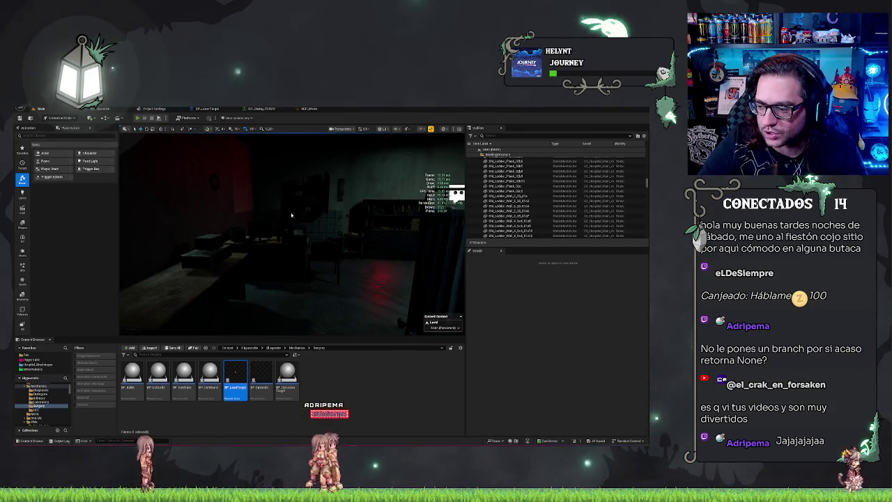
Play the level, talk to the patient, dismiss the dialogue, then stop the session.
key("alt+p")
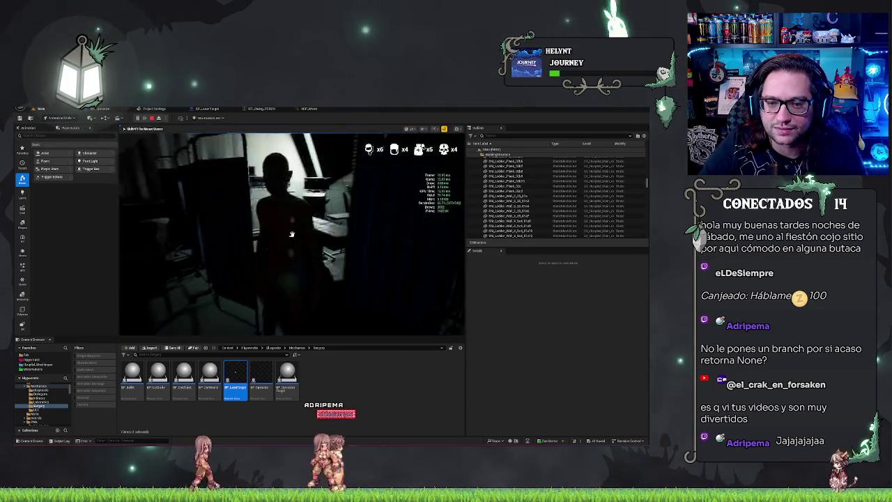
left_click(291, 234)
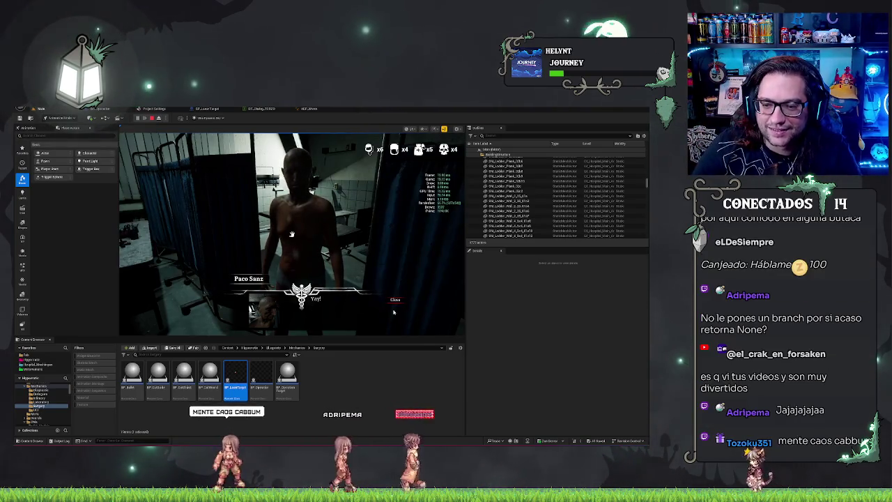
left_click(395, 301)
key("Escape")
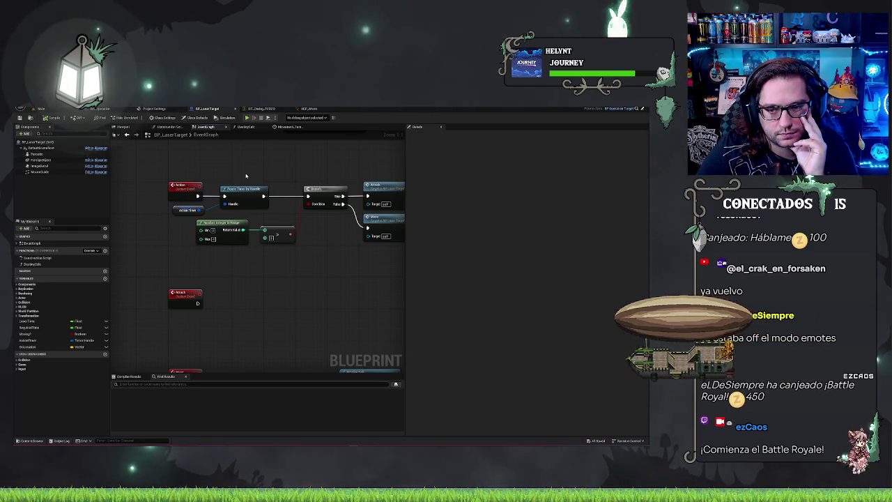
Inspect the Branch, Attack event and Line Trace nodes in BP_LaserTarget's event graph.
mouse_move(252, 151)
left_mouse_down()
mouse_move(255, 159)
mouse_move(232, 174)
mouse_move(274, 169)
left_mouse_up()
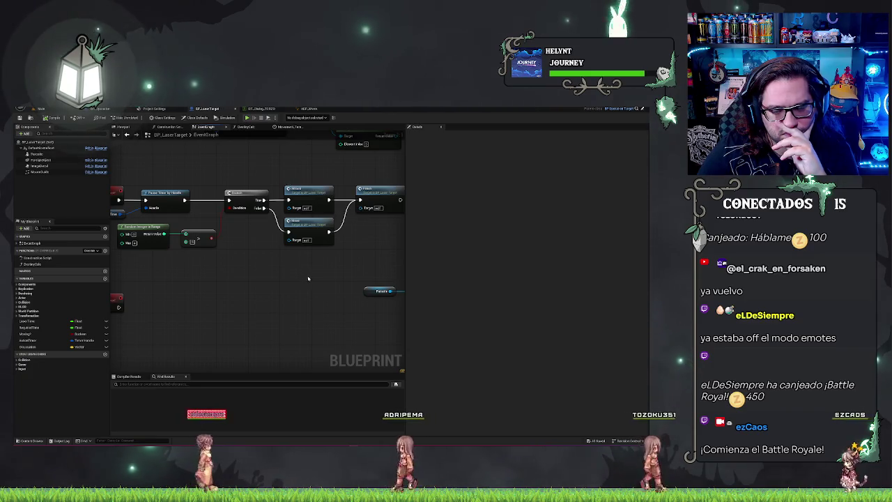
left_click_drag(298, 273, 200, 256)
scroll(201, 256, "down", 3)
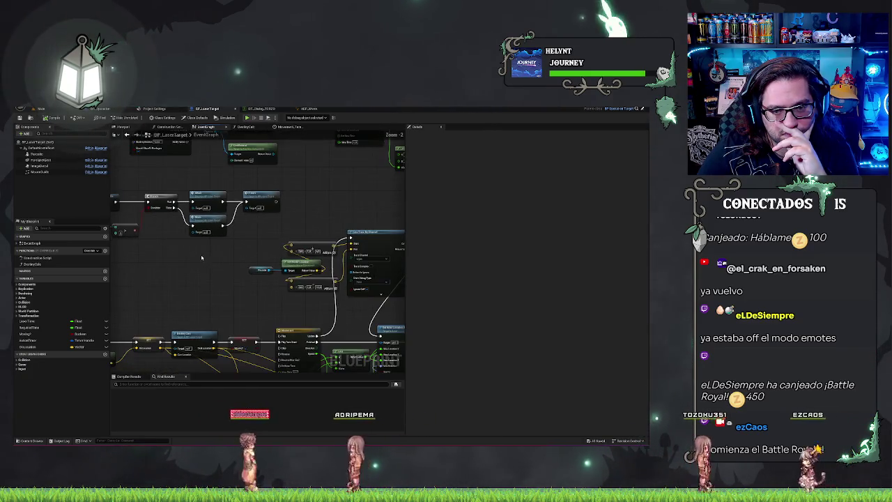
scroll(243, 293, "up", 2)
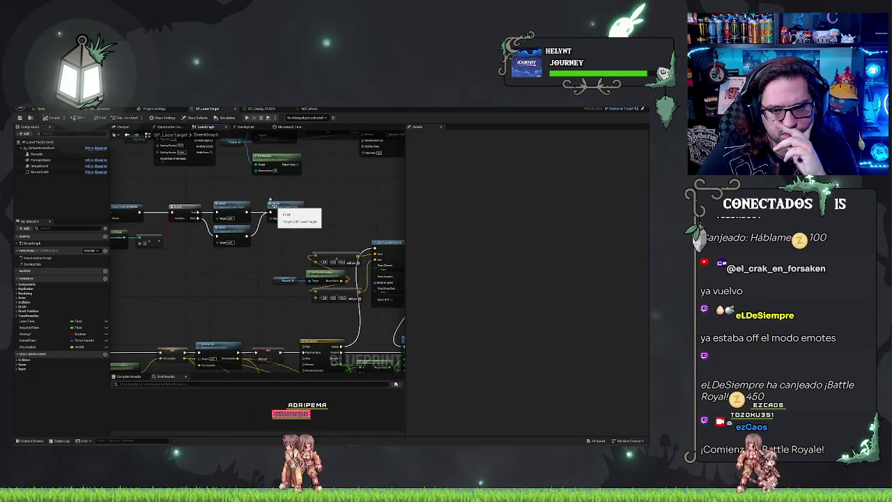
left_click(231, 207)
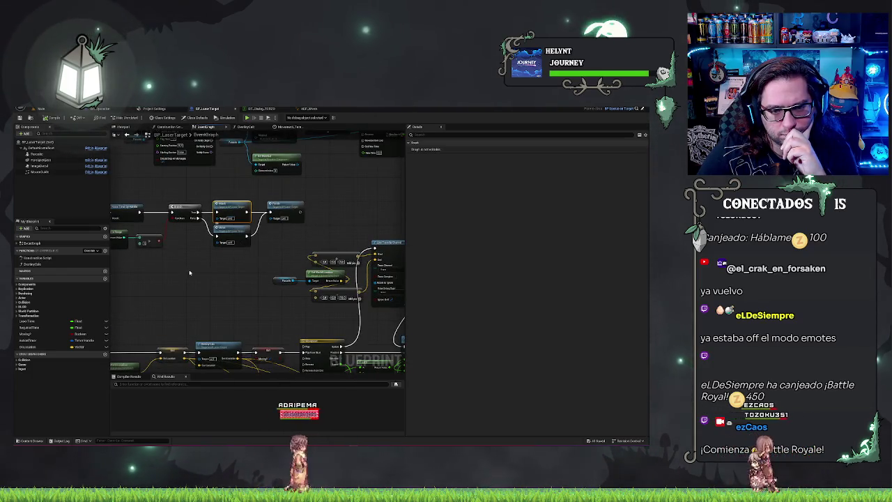
left_click_drag(237, 232, 319, 235)
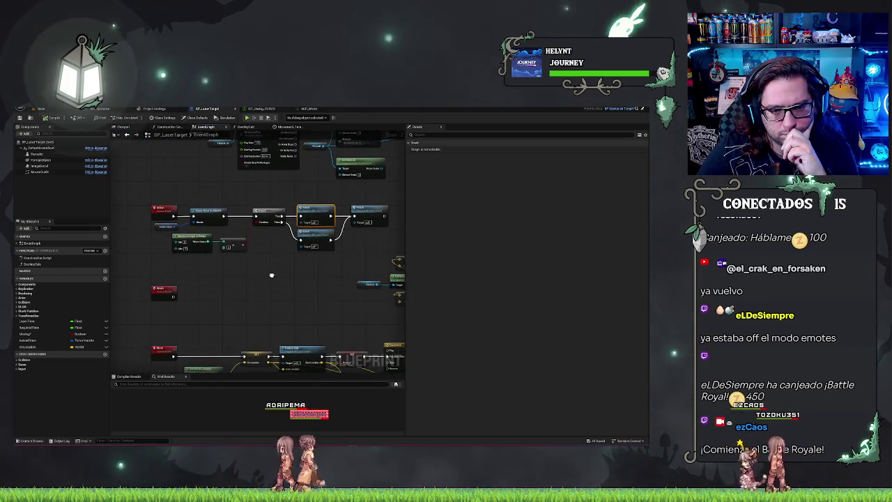
double_click(319, 236)
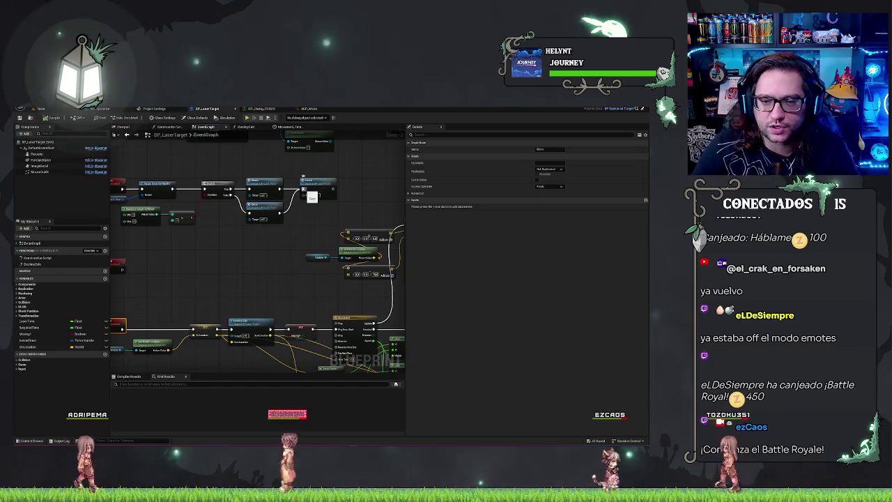
left_click_drag(303, 189, 278, 149)
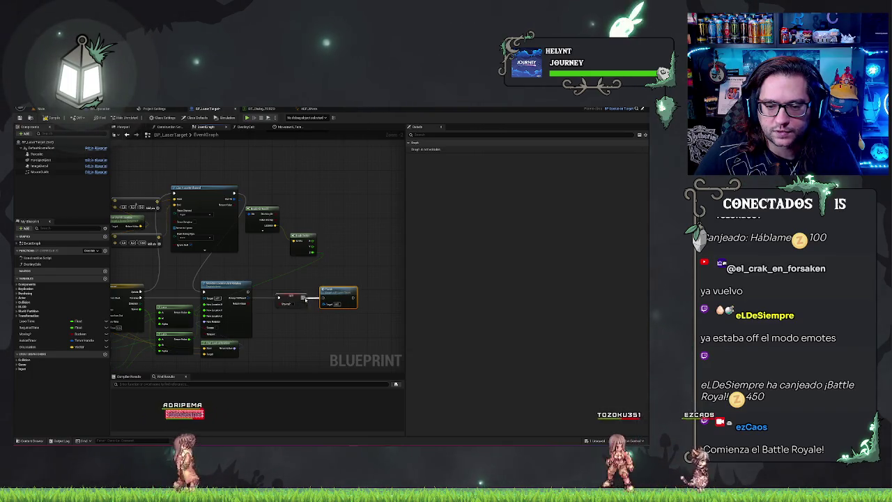
left_click(326, 312)
left_click_drag(213, 219, 332, 213)
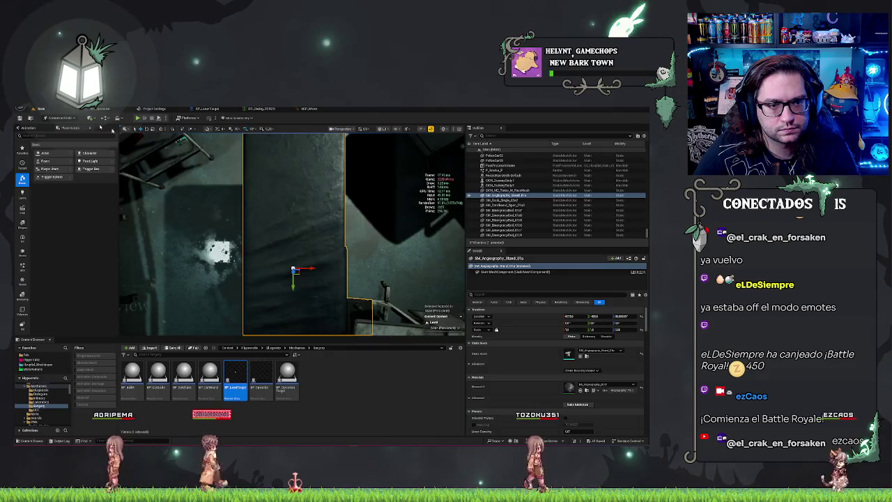
Play-test past the patient dialogue to the torso, then switch to the Steam library (BIBLIOTECA).
left_click(41, 109)
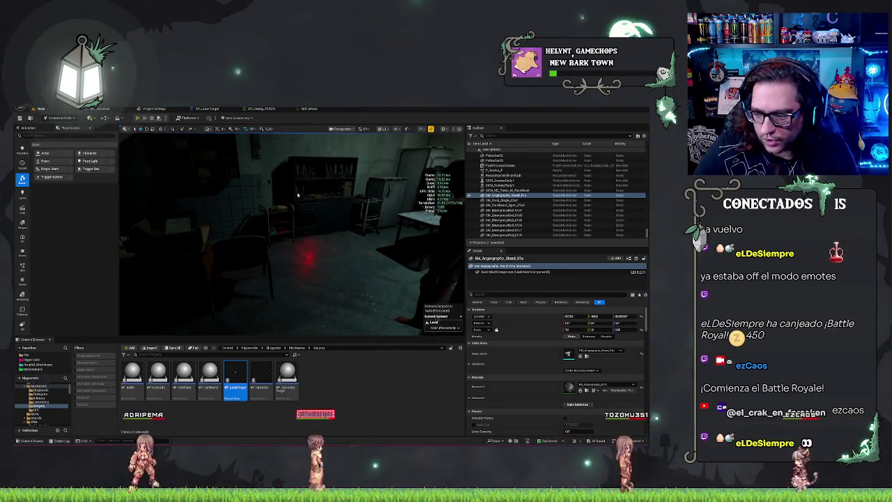
key("alt+p")
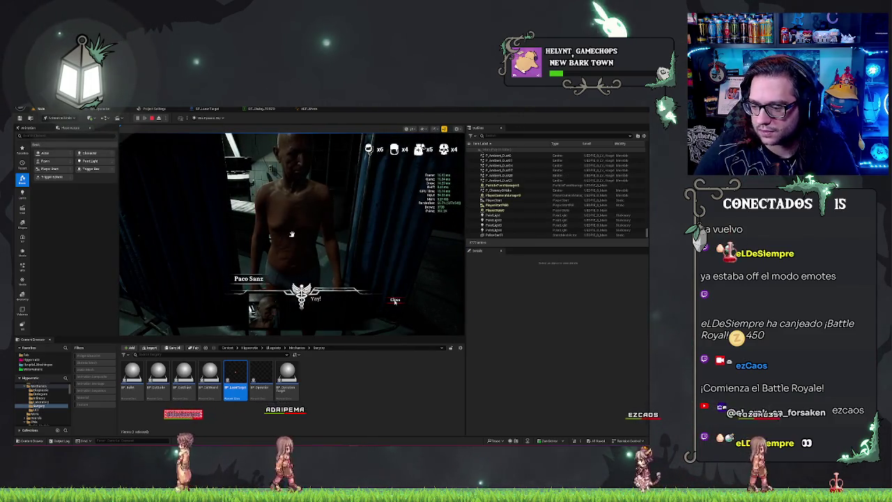
left_click(395, 300)
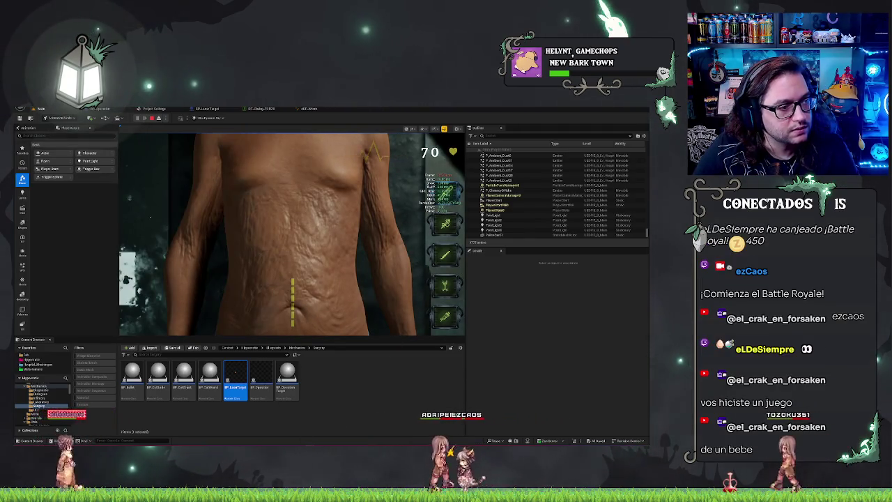
key("alt+Tab")
left_click(66, 110)
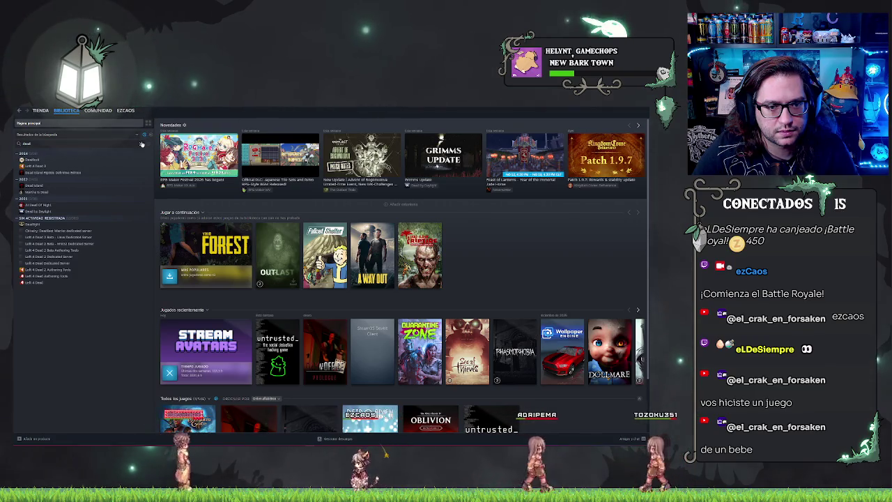
In Steam, clear the library search and open the Day at the Office - Prologue store page, then return to Unreal.
left_click(140, 143)
left_click(54, 173)
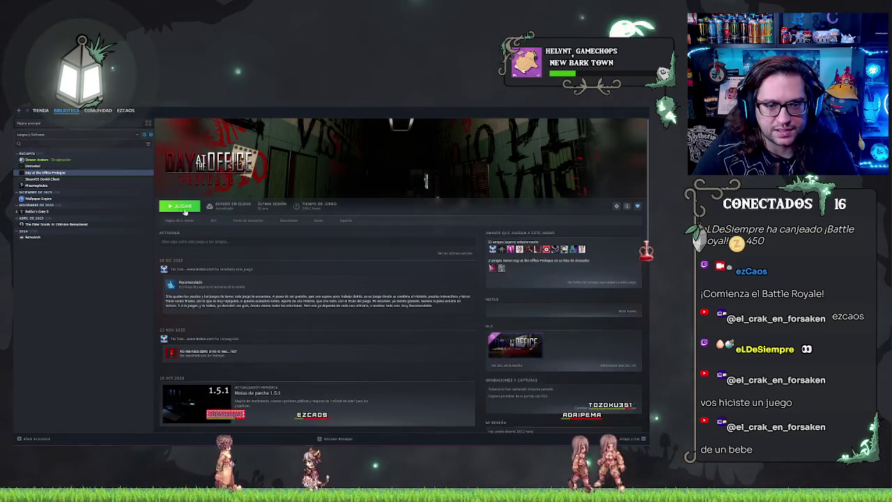
left_click(179, 220)
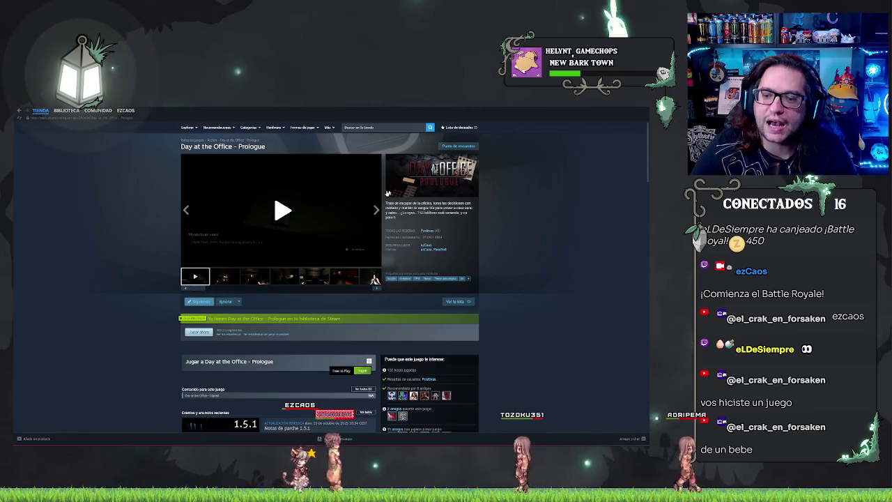
scroll(620, 156, "down", 1)
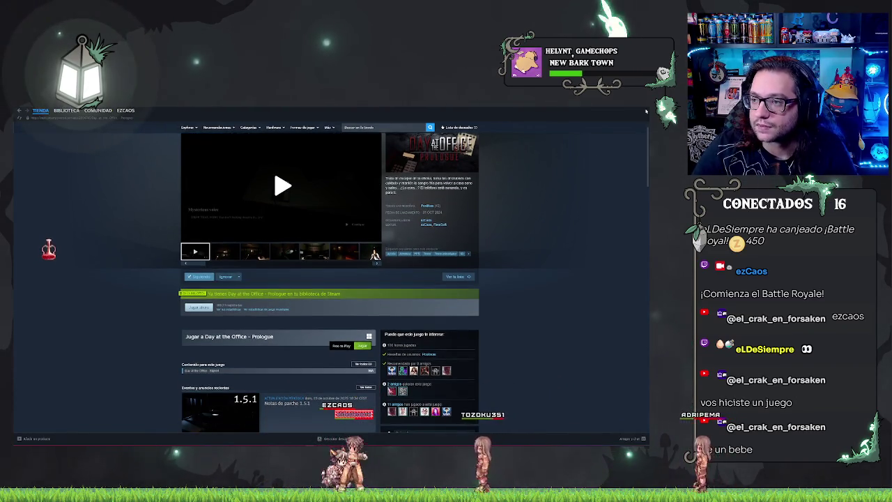
key("alt+Tab")
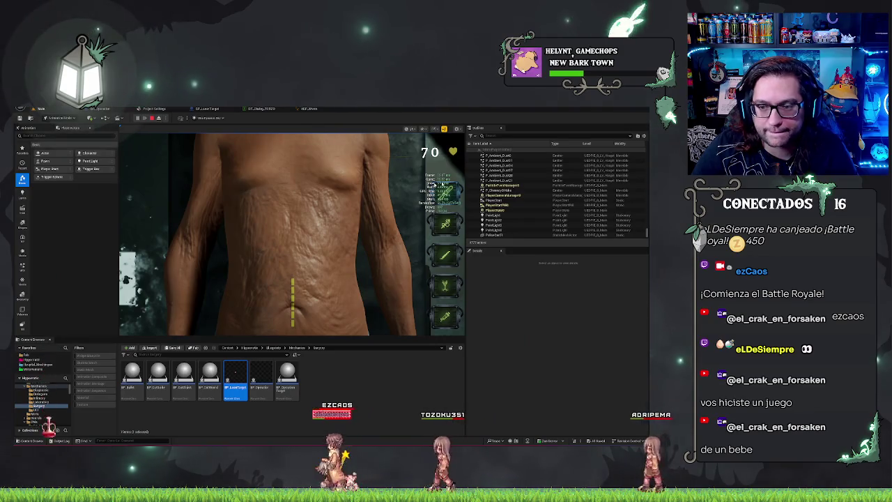
Cut the torso along the yellow incision guide, pick the third tool, then stop play and frame the table.
left_click_drag(293, 281, 293, 325)
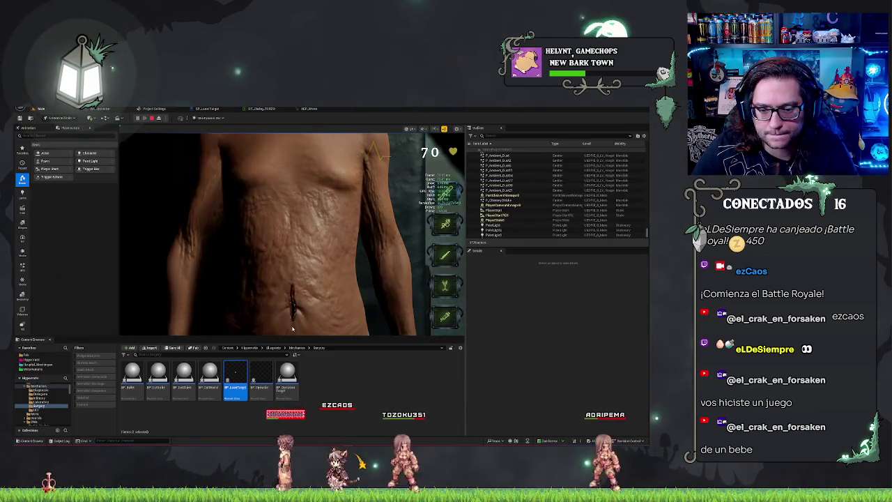
left_click(447, 287)
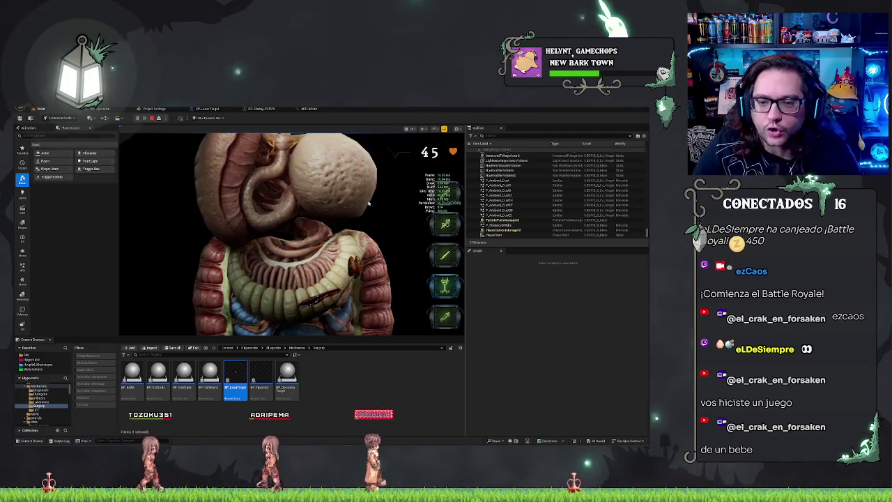
key("Escape")
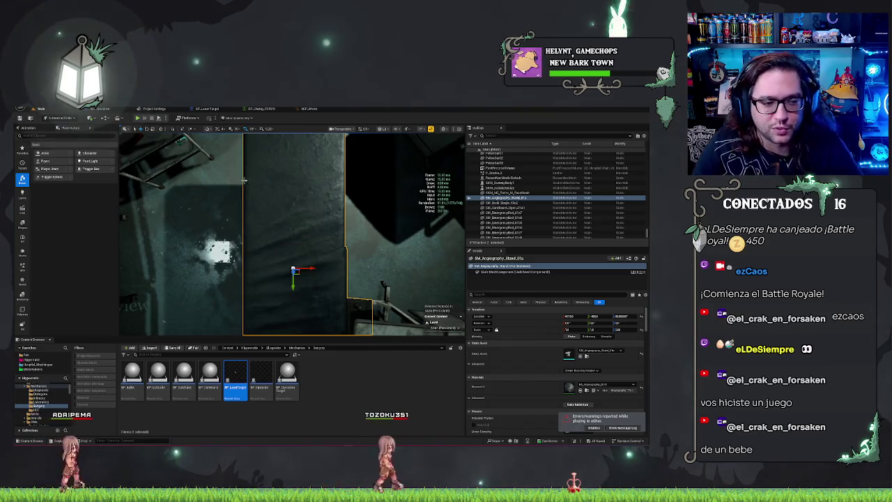
key("f")
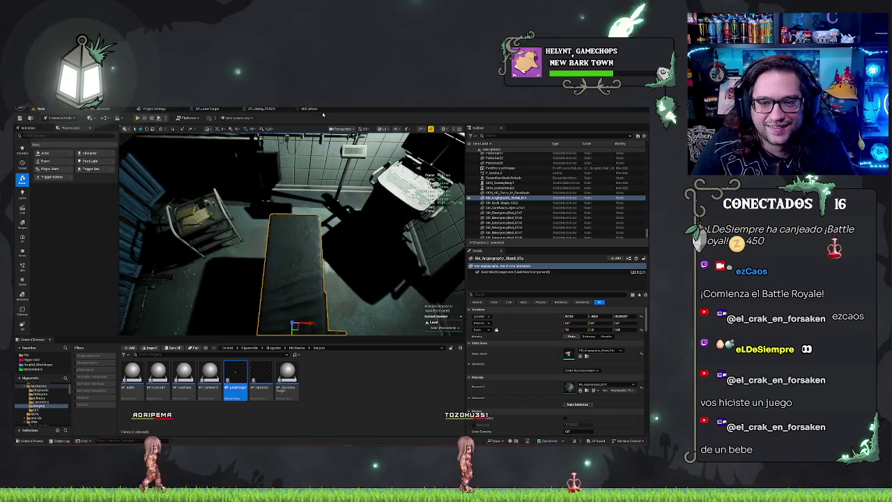
Switch between the Project Settings tab and the ABP_Worm animation state graph tab.
left_click(153, 108)
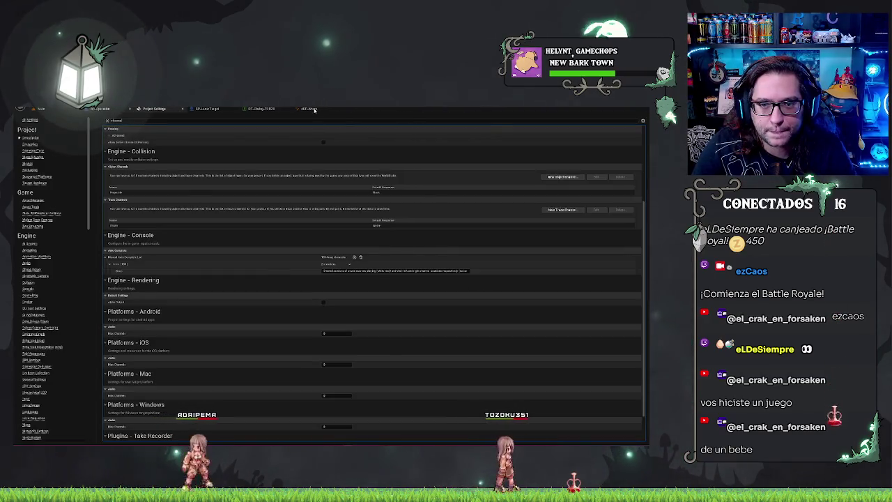
left_click(113, 109)
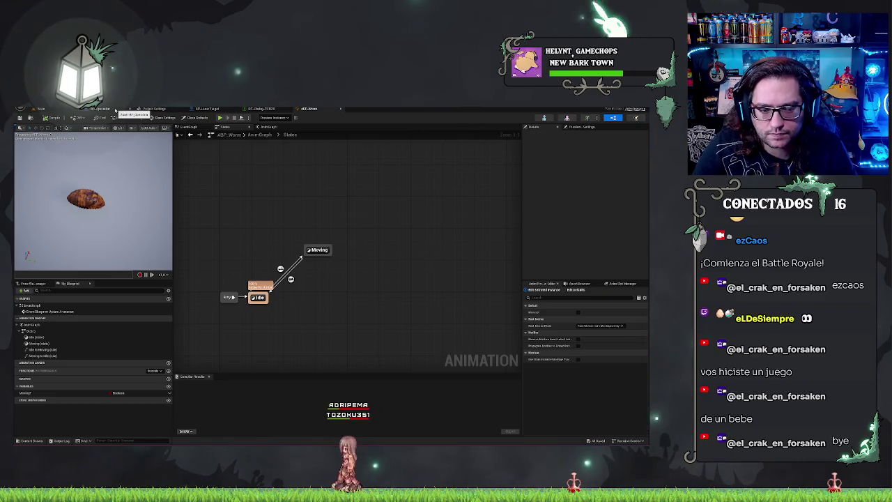
Cycle through the Main, ABP_Worm and BP_Operation tabs, then show BP_LaserTarget's Viewport with the worm mesh.
left_click(60, 109)
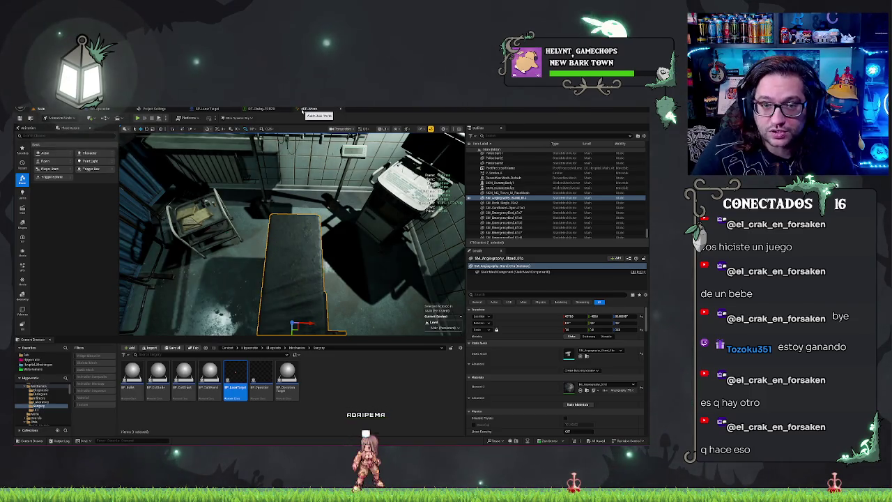
left_click(302, 109)
left_click(213, 109)
left_click(104, 109)
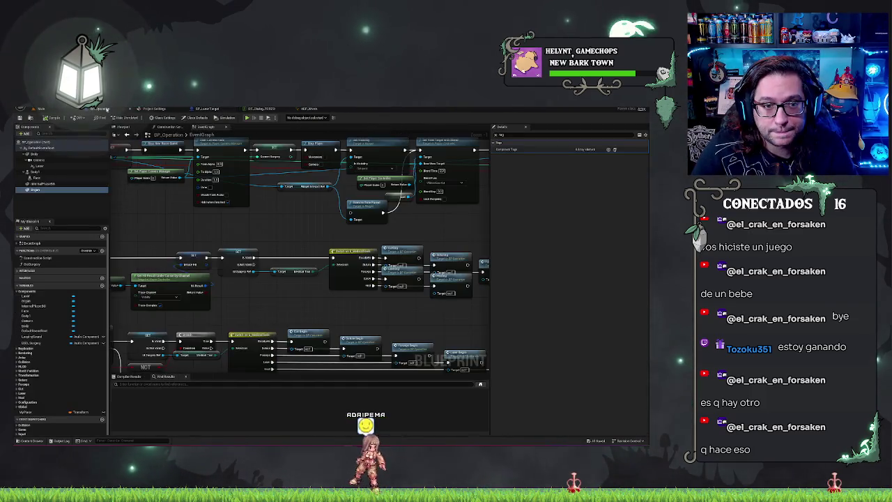
left_click(316, 109)
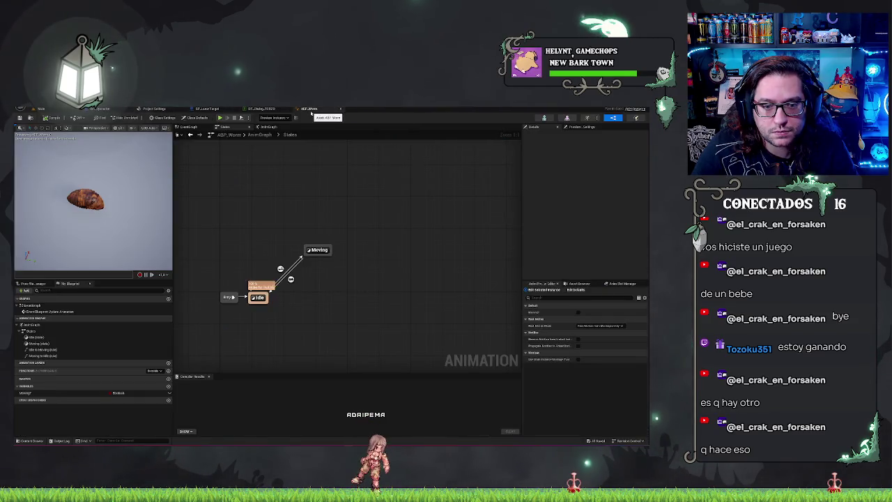
left_click(100, 110)
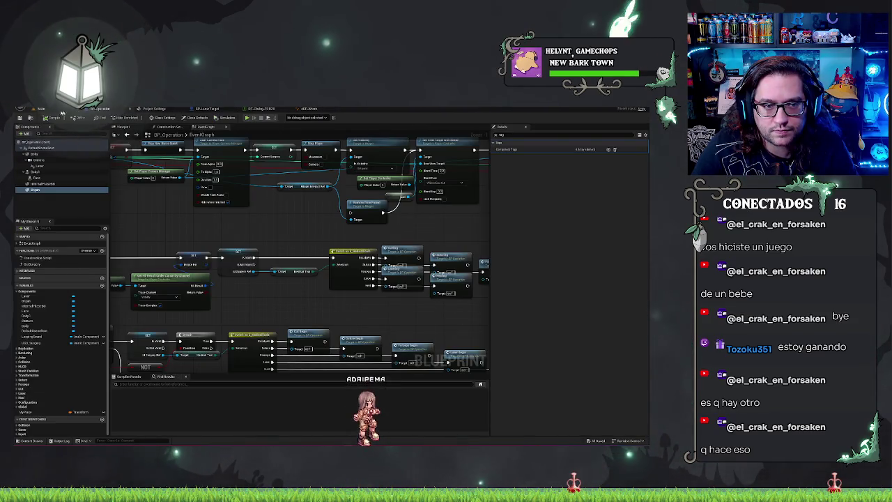
left_click(40, 109)
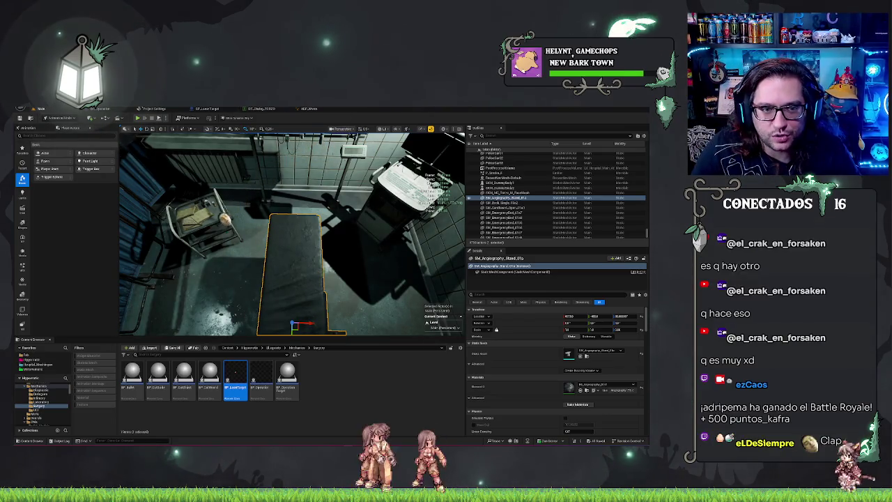
left_click(323, 109)
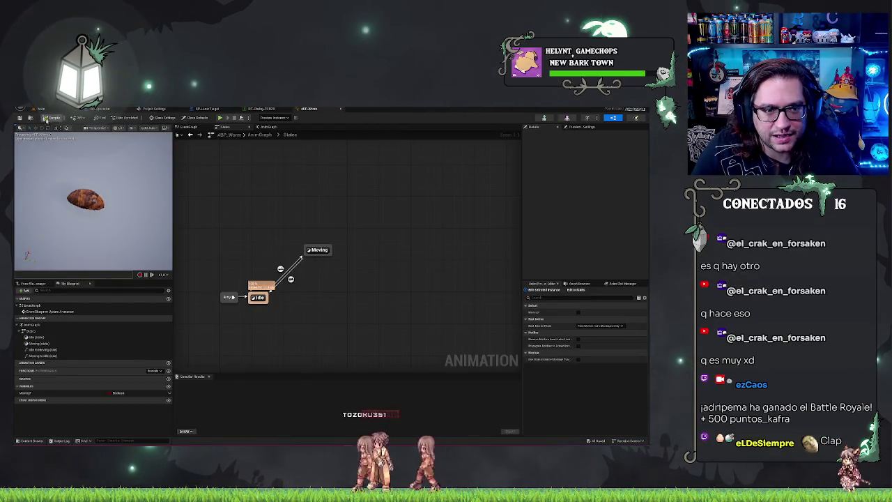
left_click(207, 109)
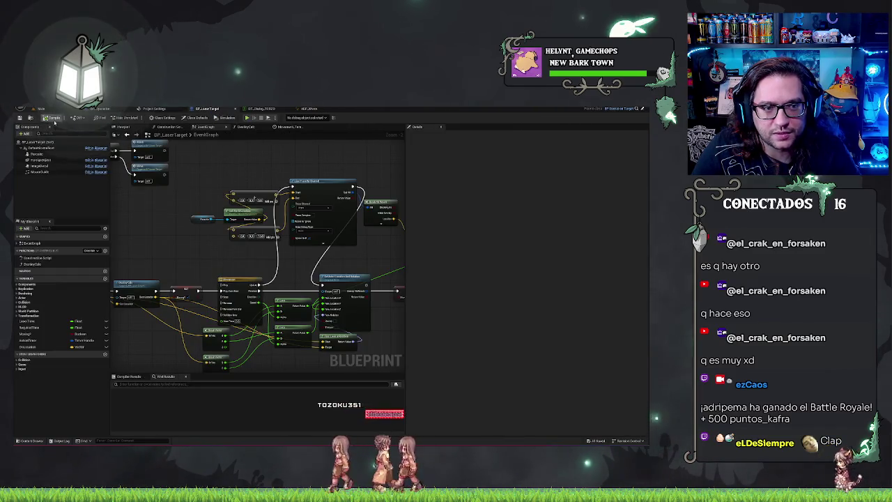
left_click(140, 128)
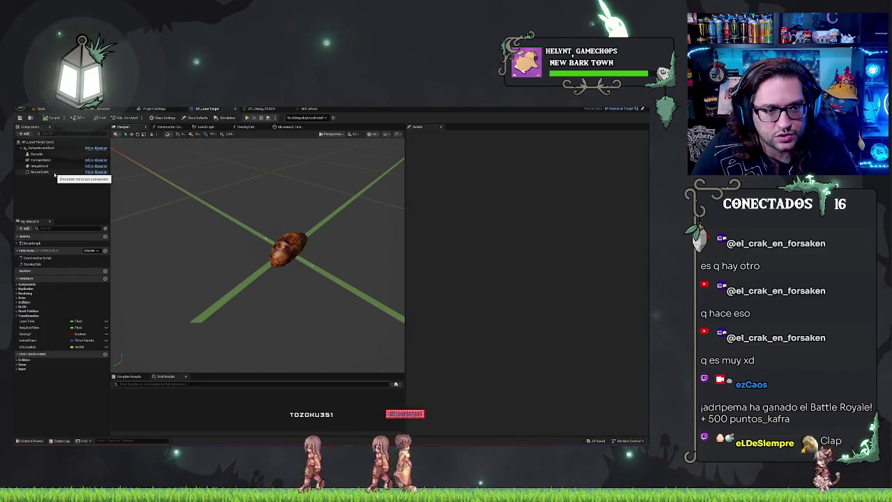
Show BP_LaserTarget's Class Defaults and select the worm mesh component to view its transform.
left_click_drag(258, 251, 209, 223)
left_click(18, 141)
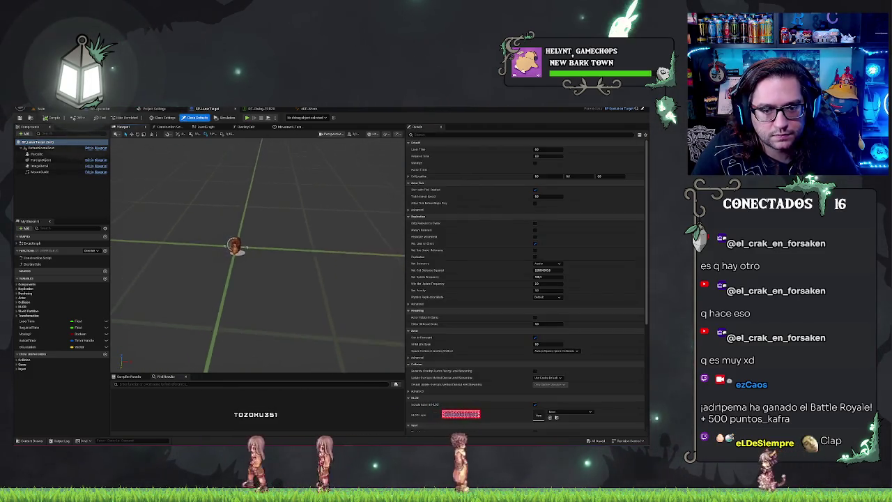
left_click(35, 154)
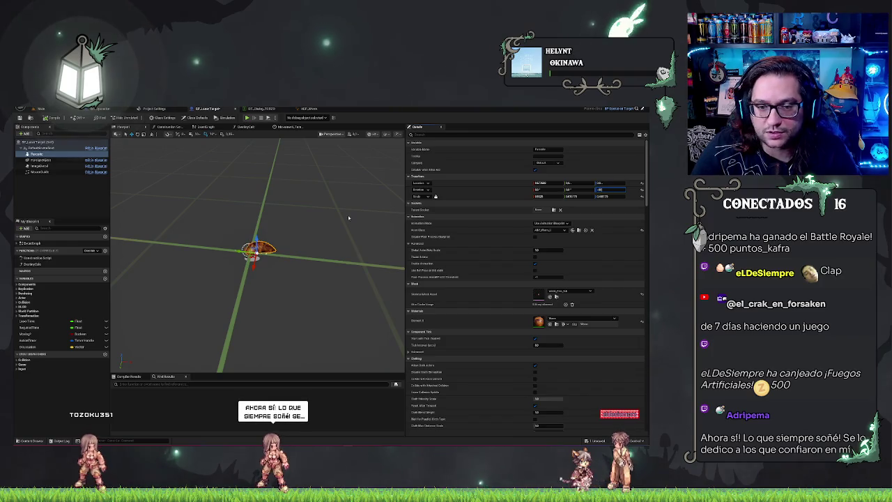
Orbit around the worm mesh from several sides, then return to the ABP_Worm graph.
left_click_drag(348, 218, 300, 234)
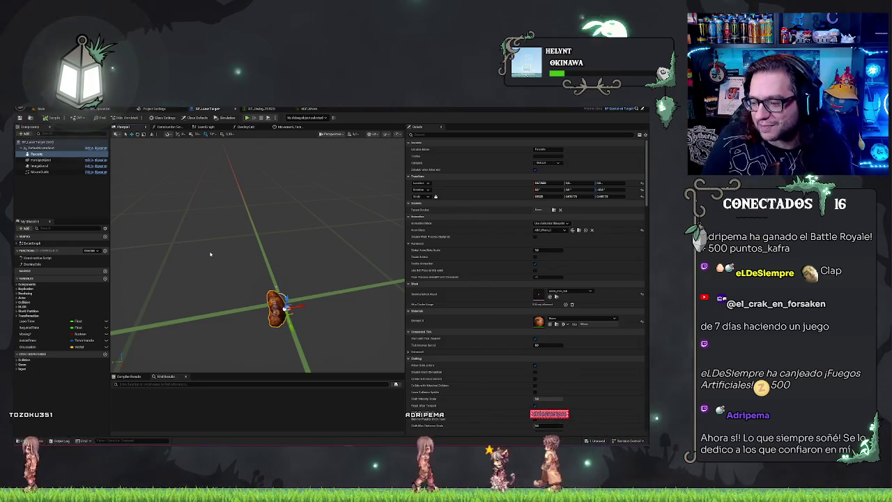
left_click_drag(210, 254, 316, 291)
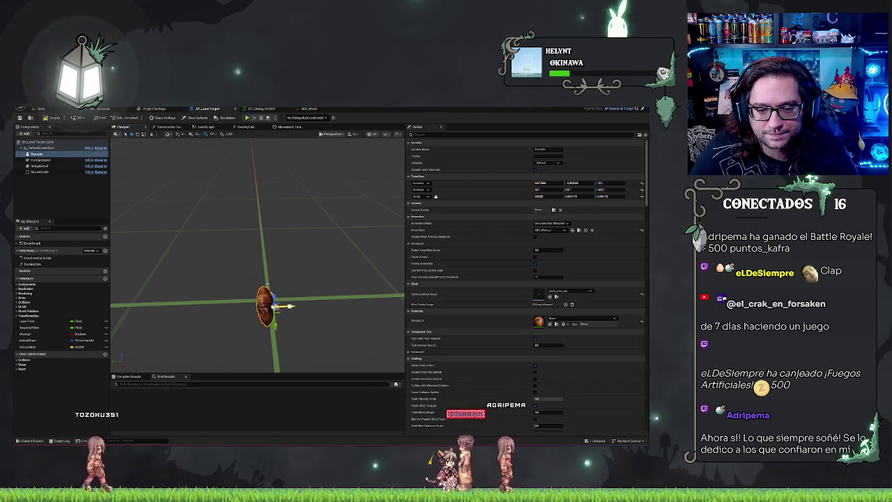
left_click_drag(320, 305, 332, 356)
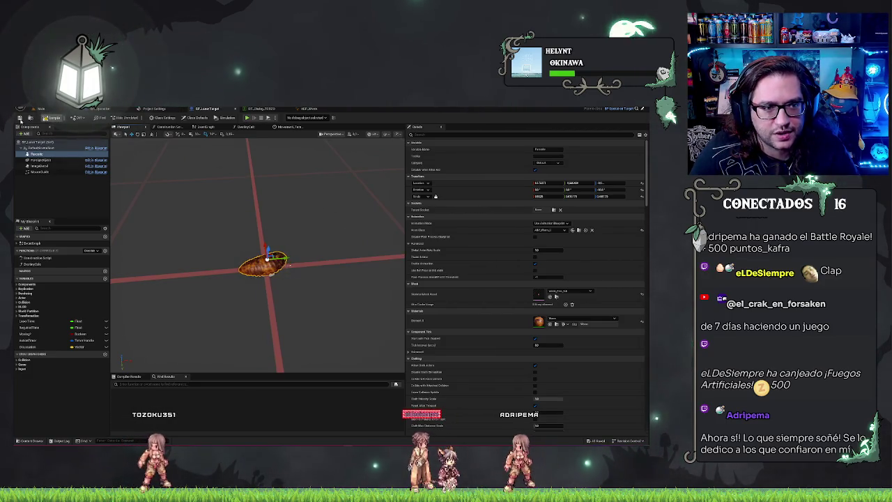
left_click_drag(317, 196, 403, 200)
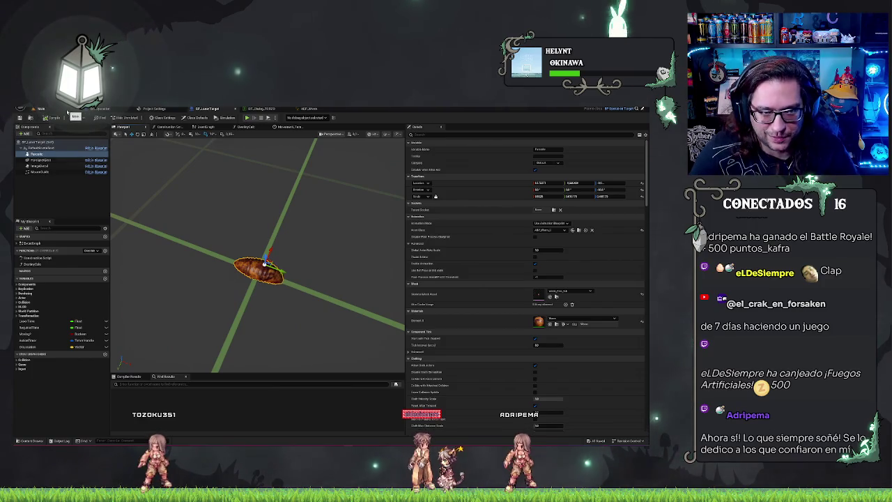
left_click(306, 114)
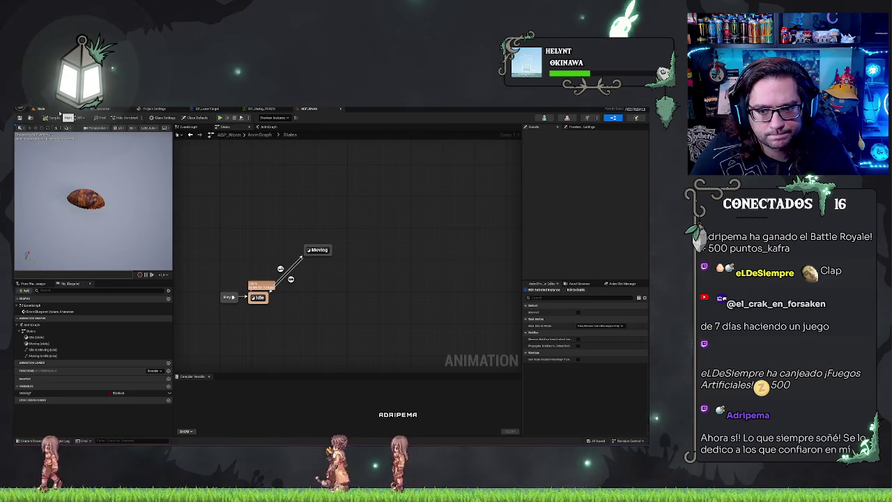
From the Main level tab, start a play-test with Alt+P and dismiss the patient dialogue.
left_click(61, 112)
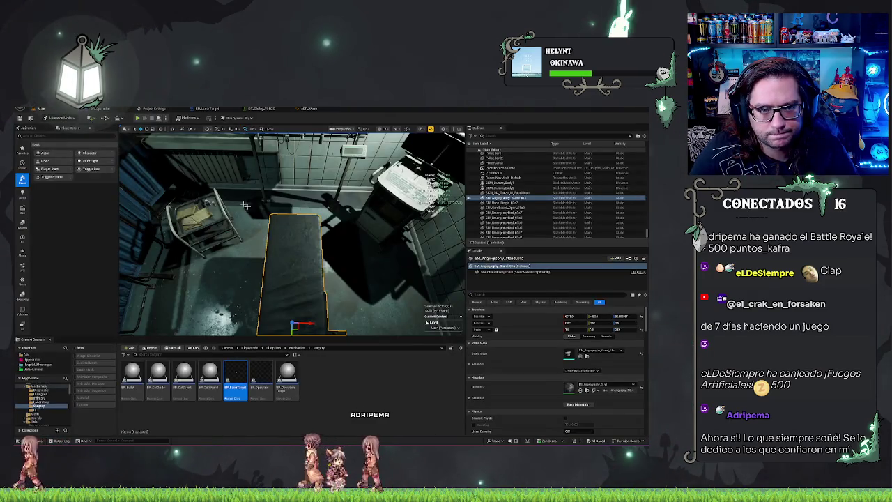
key("alt+p")
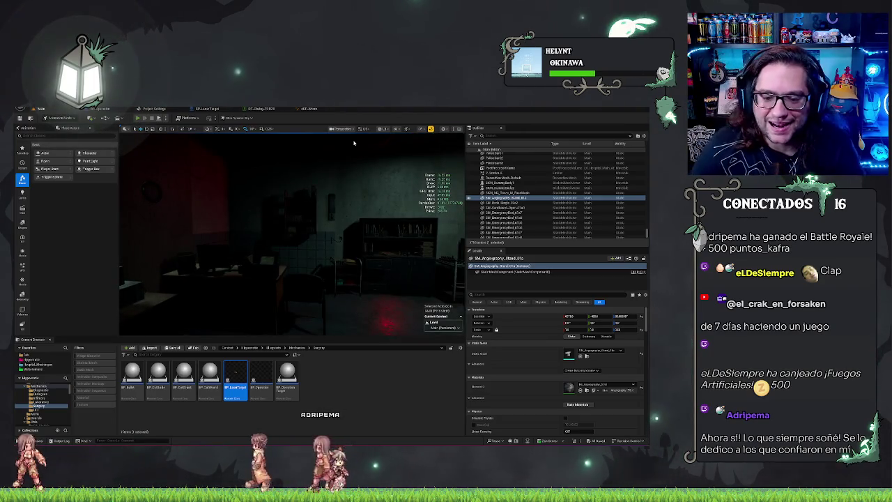
key("alt+p")
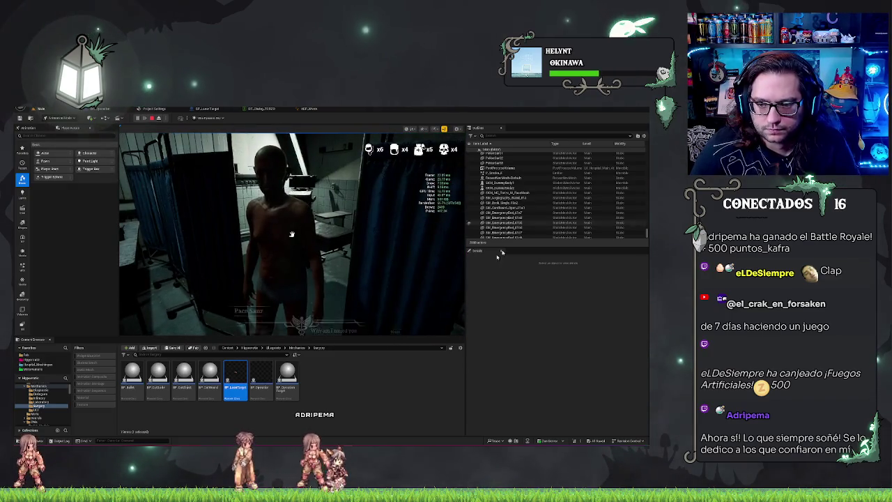
left_click(395, 309)
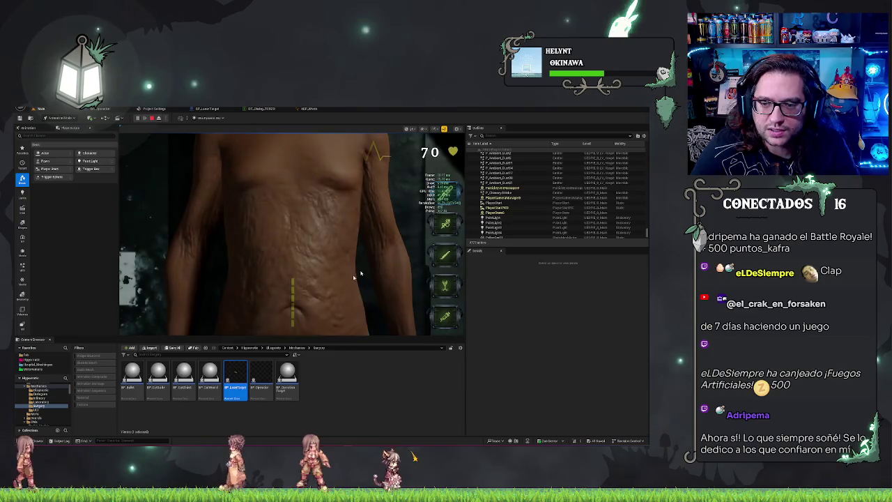
Cut the torso along the incision guide, aim the laser at the organs, then stop the session.
left_click_drag(297, 280, 293, 325)
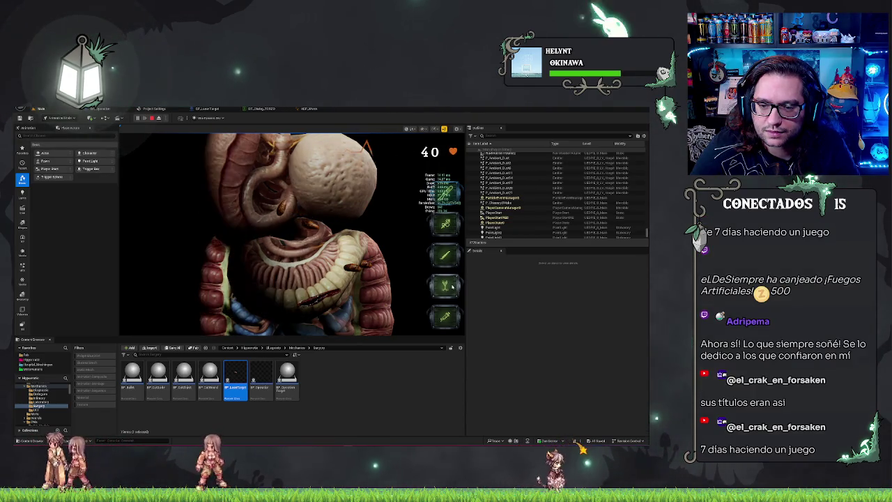
mouse_move(274, 215)
left_mouse_down()
mouse_move(273, 241)
mouse_move(274, 230)
mouse_move(307, 233)
mouse_move(312, 224)
left_mouse_up()
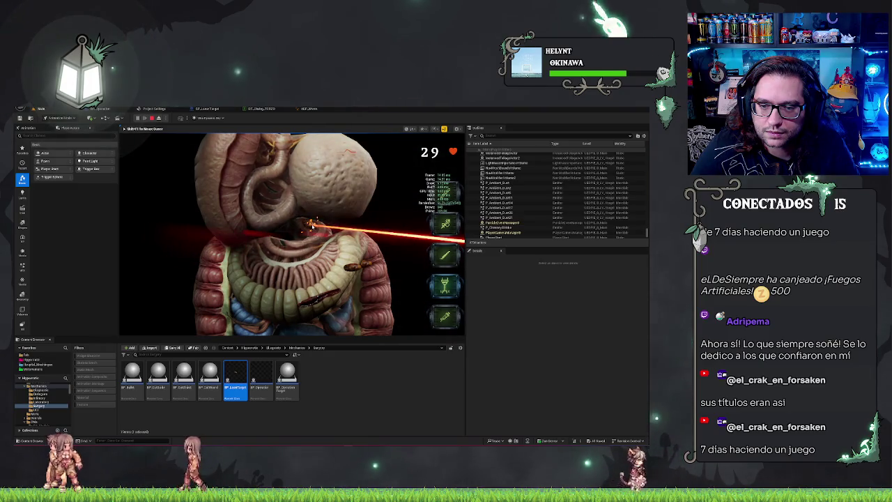
key("Escape")
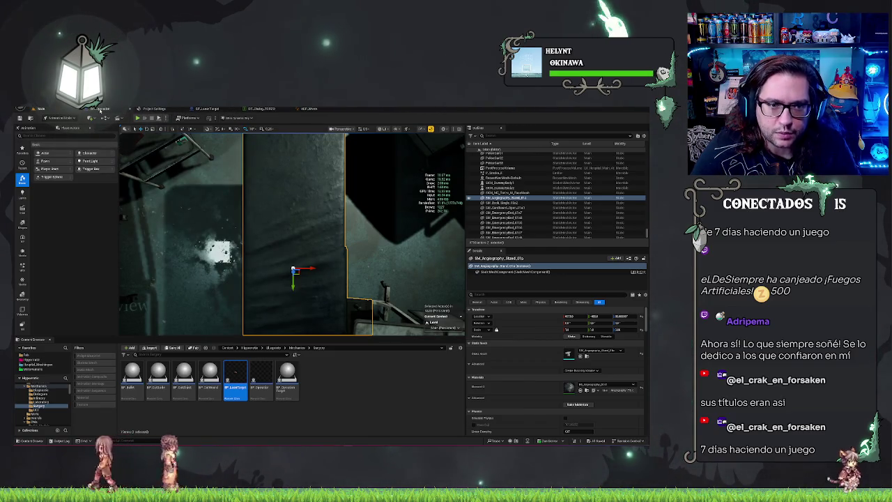
left_click(99, 110)
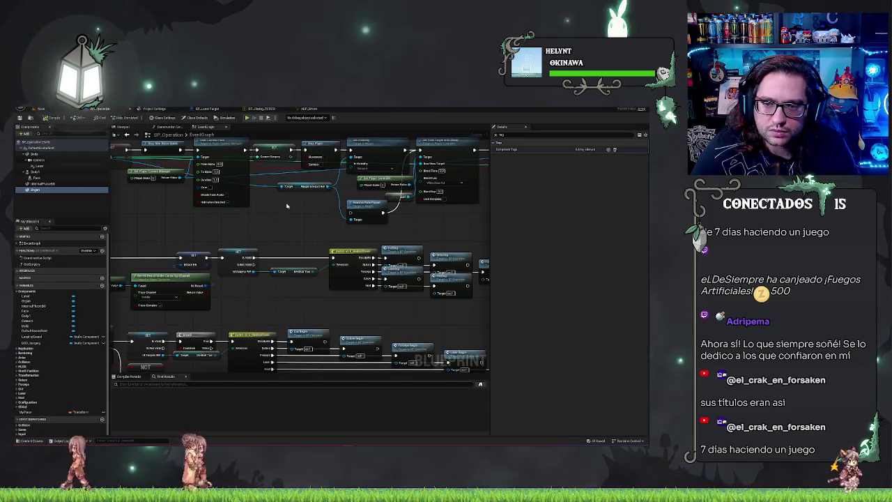
scroll(286, 204, "down", 4)
scroll(274, 222, "up", 4)
left_click(207, 109)
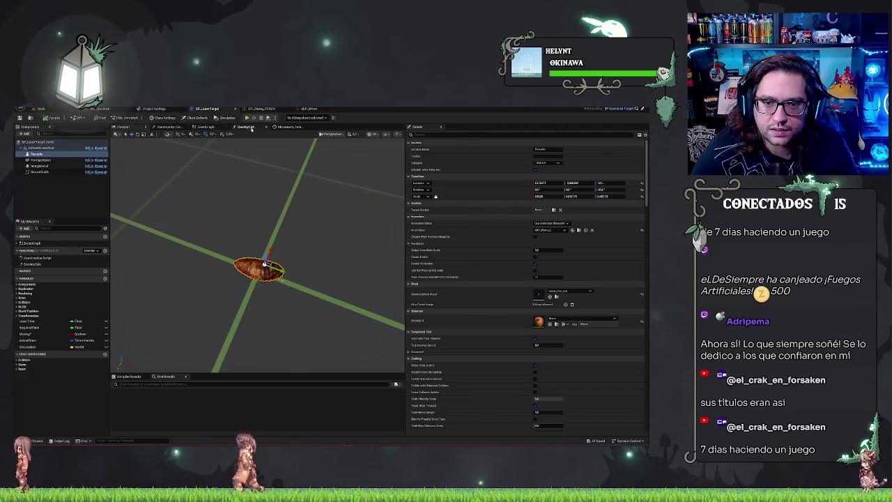
left_click(249, 127)
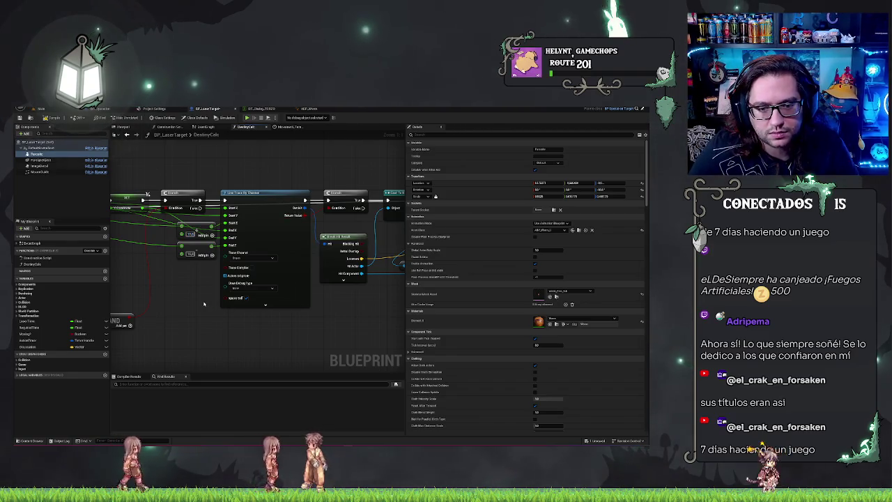
left_click_drag(201, 298, 216, 303)
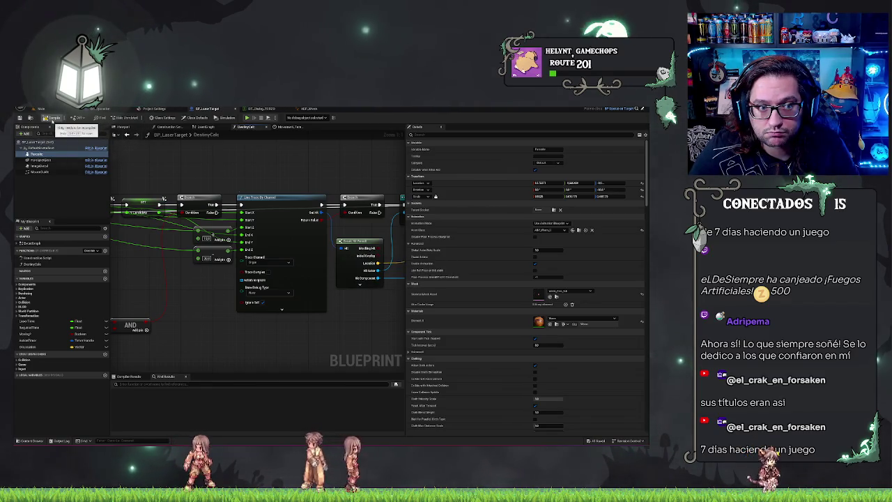
left_click(41, 109)
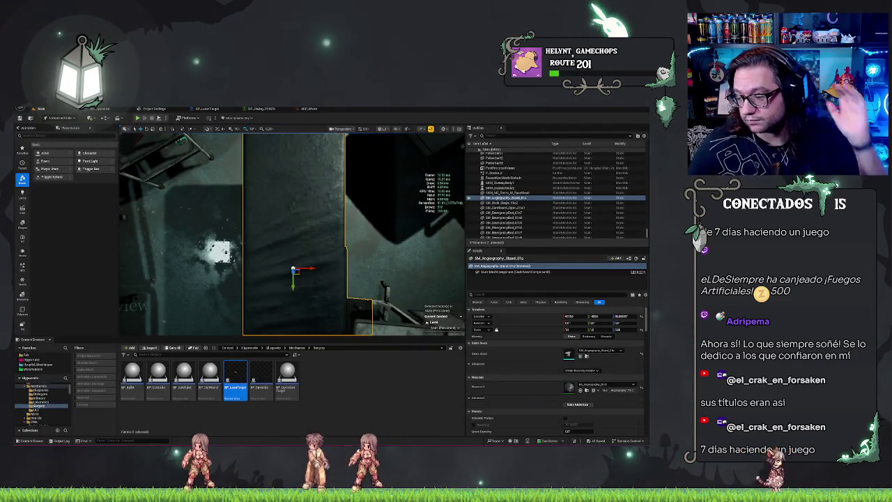
Start a new play-test of the level and dismiss the patient dialogue.
mouse_move(244, 198)
left_mouse_down()
mouse_move(234, 157)
mouse_move(227, 161)
mouse_move(244, 164)
mouse_move(126, 141)
left_mouse_up()
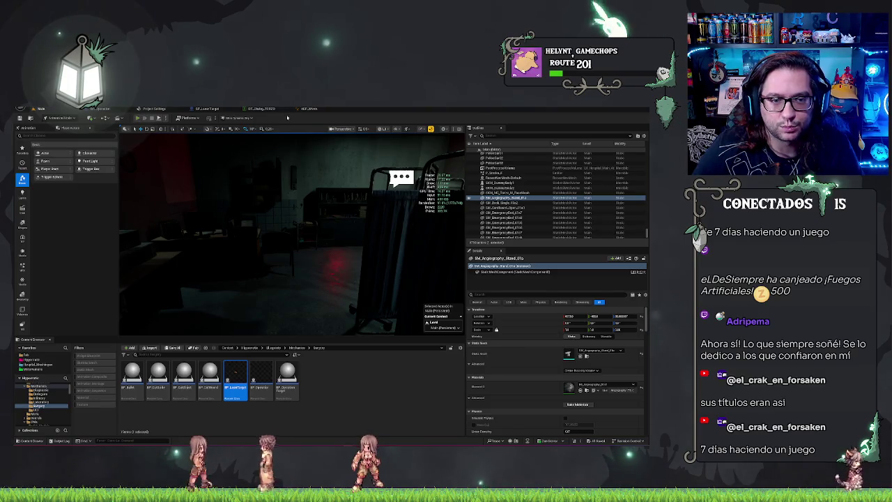
left_click(137, 118)
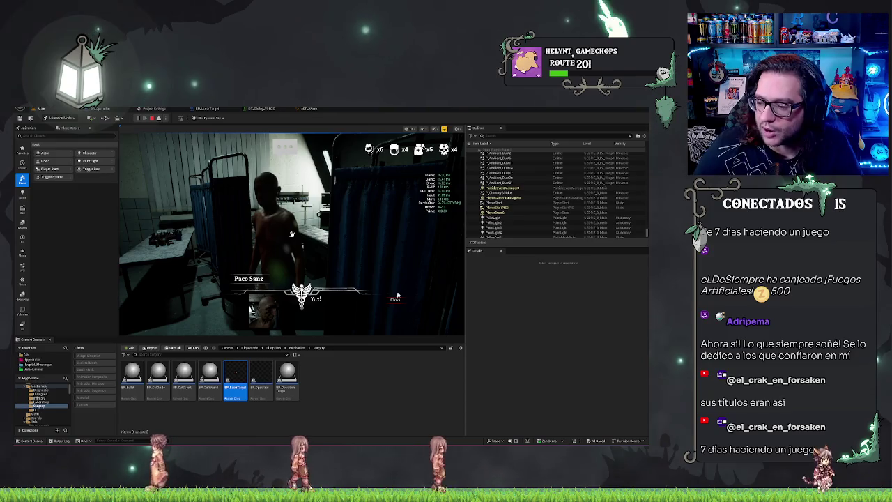
left_click(395, 301)
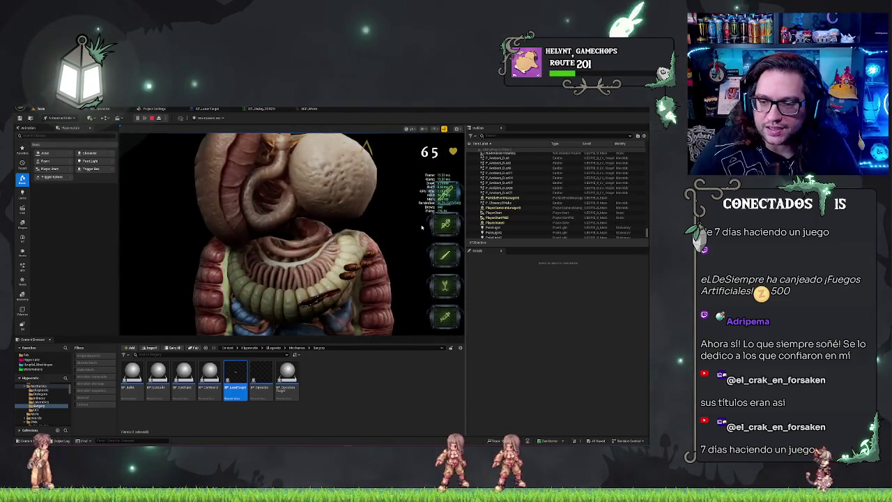
Switch to the laser tool, fire it twice at the exposed organs, then stop the play session.
left_click(306, 307)
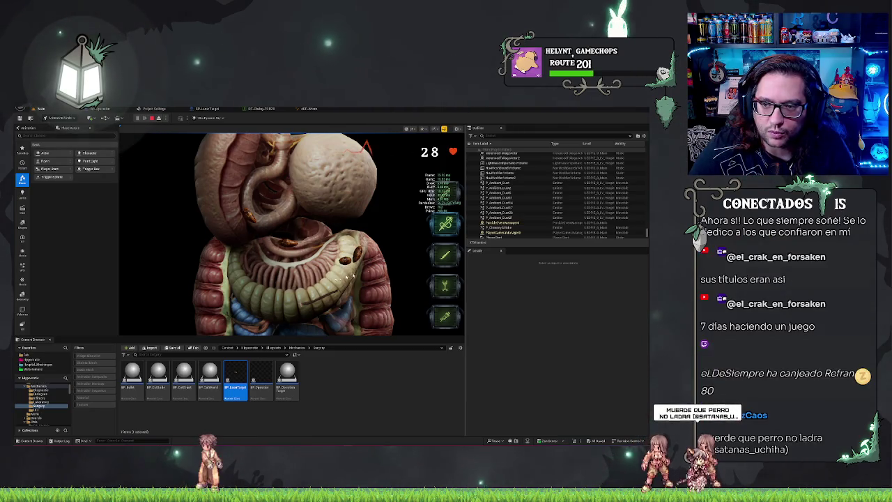
left_click(449, 310)
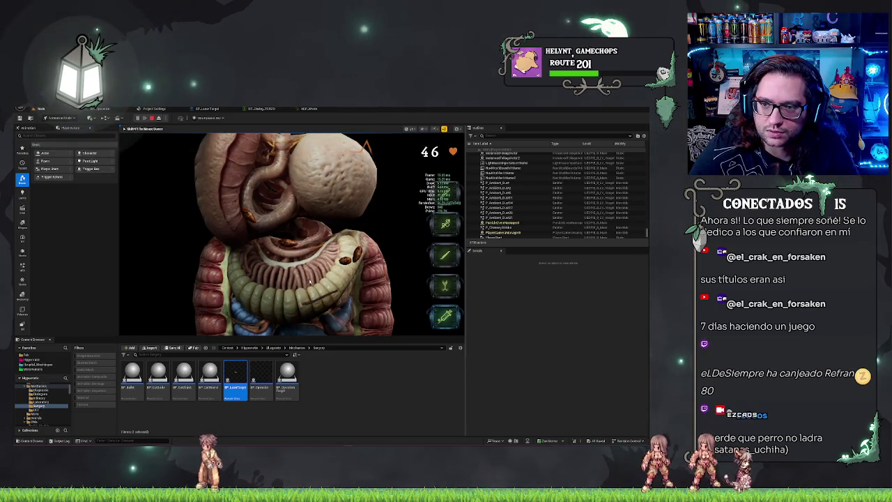
left_click(283, 279)
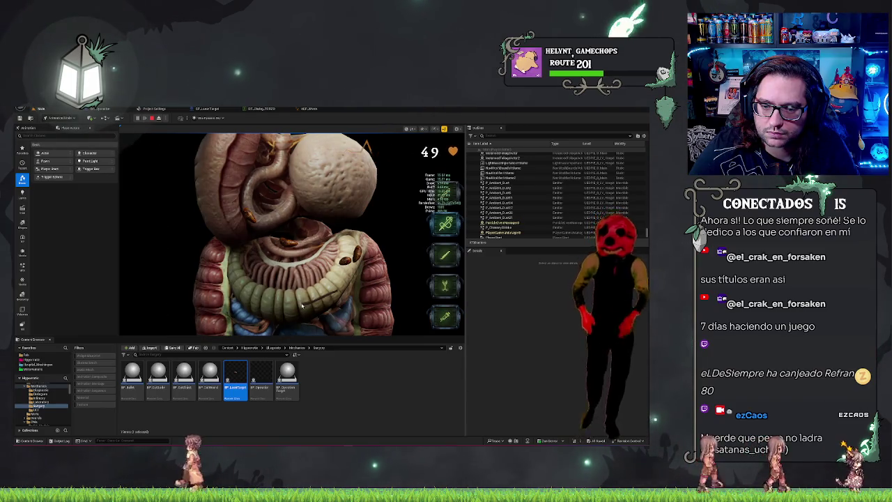
left_click(357, 256)
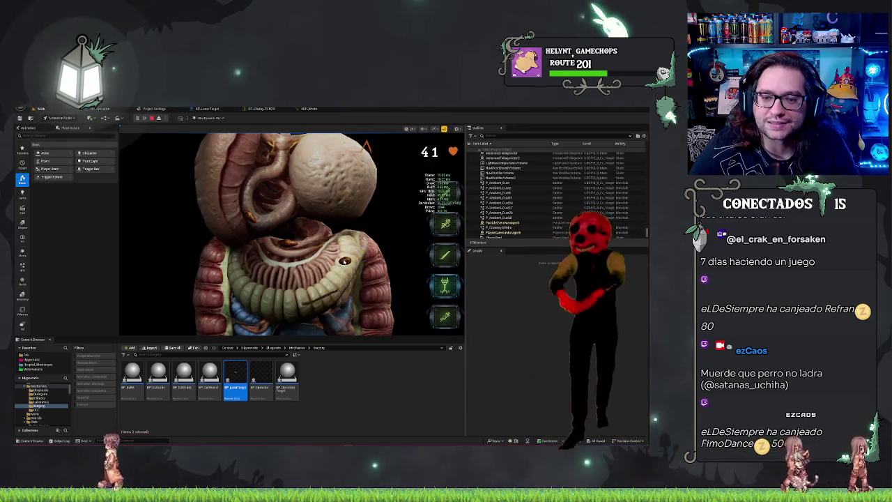
left_click(345, 262)
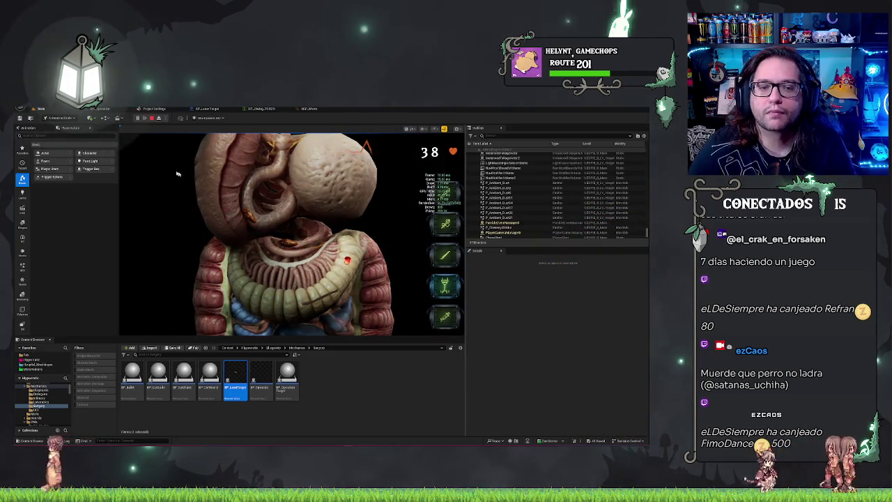
left_click(152, 118)
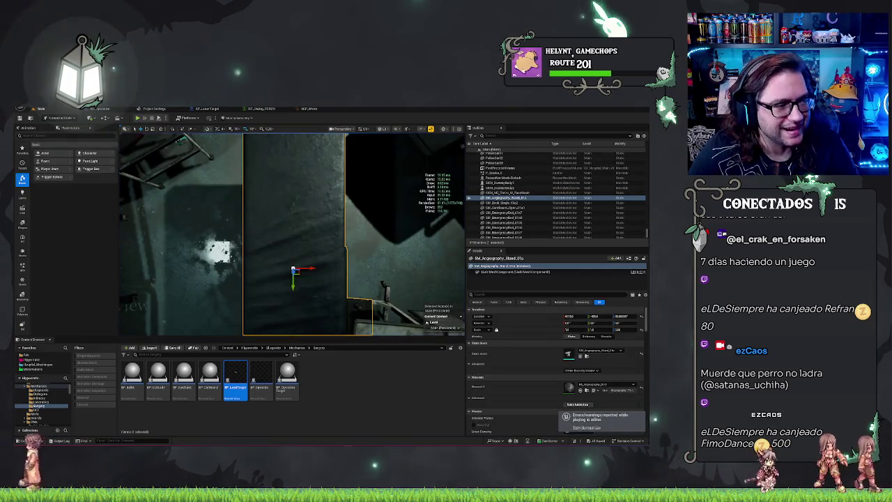
In BP_LaserTarget, look over the DestinyCalc graph, then switch to the EventGraph's event nodes.
left_click(208, 109)
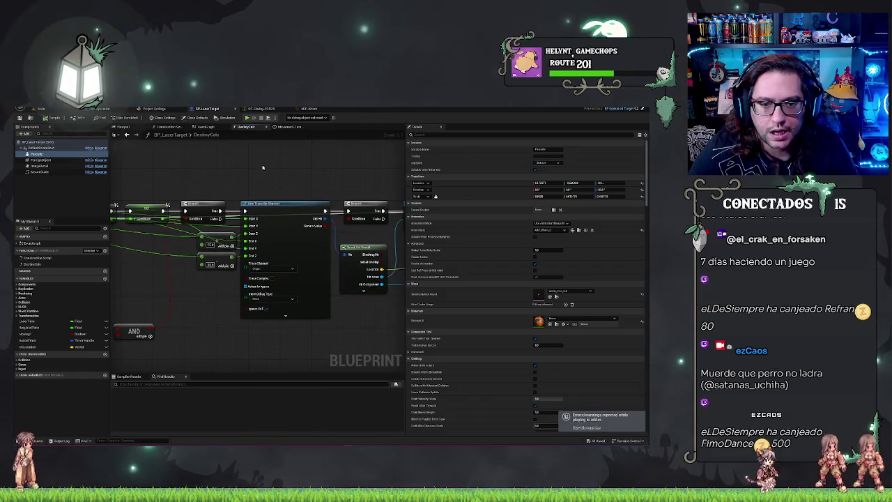
left_click_drag(263, 167, 337, 148)
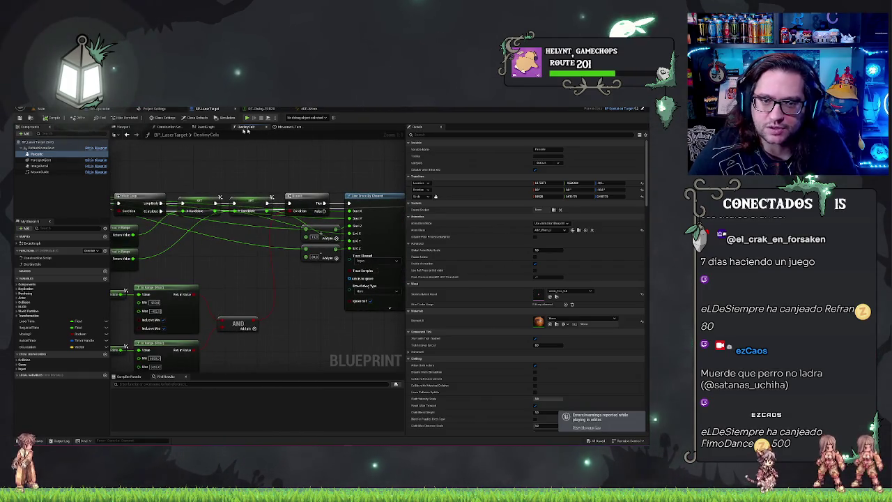
left_click(201, 129)
mouse_move(211, 267)
left_mouse_down()
mouse_move(339, 274)
mouse_move(262, 247)
mouse_move(259, 189)
mouse_move(258, 222)
mouse_move(244, 202)
left_mouse_up()
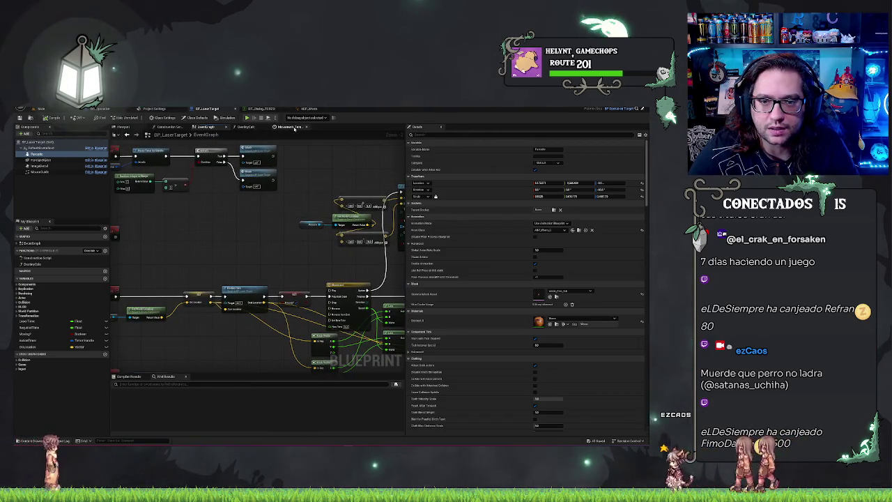
Recheck DestinyCalc, then navigate the EventGraph down to the line trace chain and select the Print node.
left_click(246, 127)
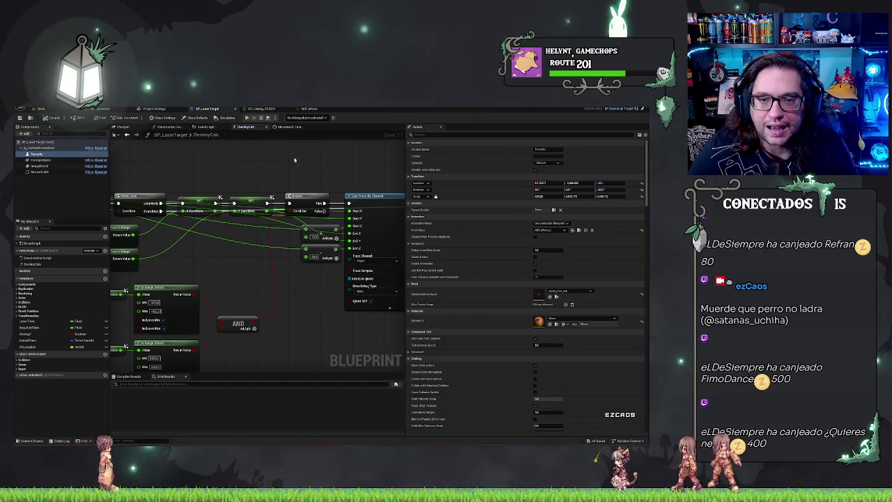
left_click(206, 127)
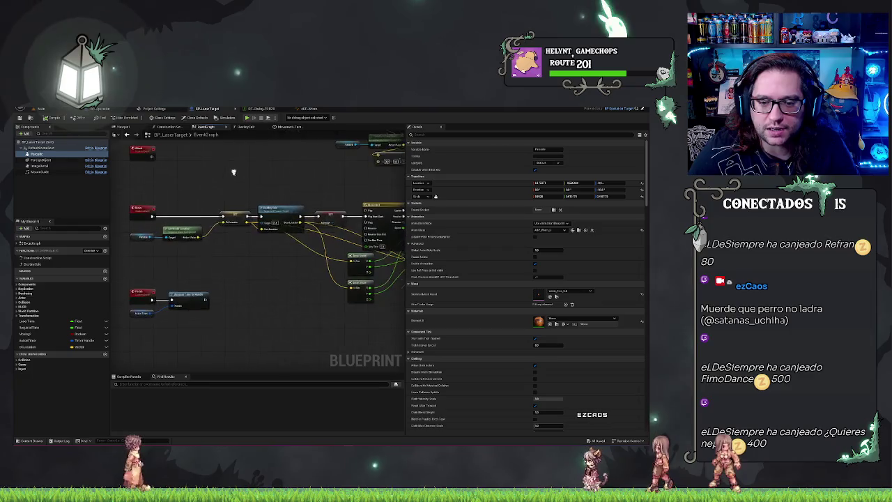
scroll(239, 282, "down", 2)
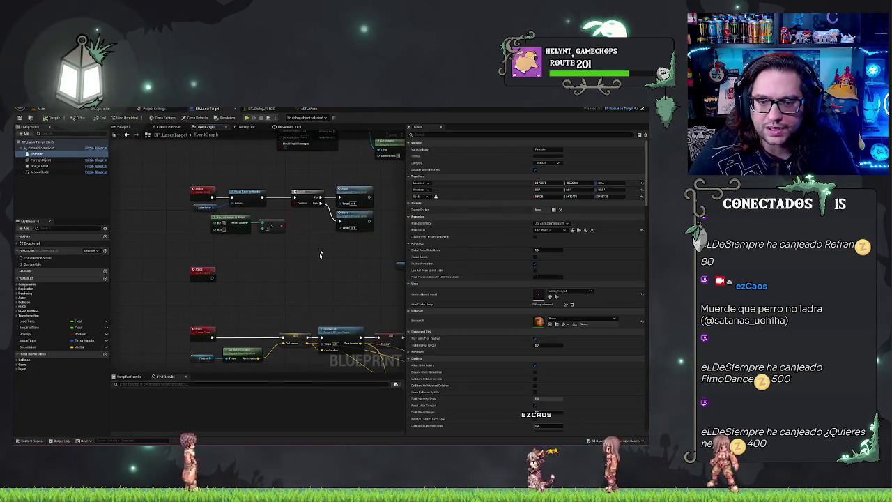
scroll(320, 243, "up", 2)
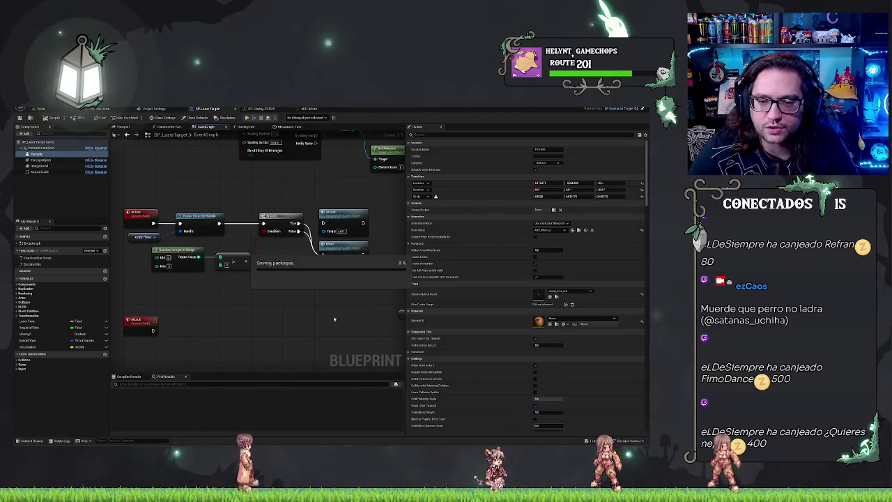
scroll(293, 282, "down", 2)
left_click_drag(296, 282, 244, 329)
scroll(254, 235, "up", 2)
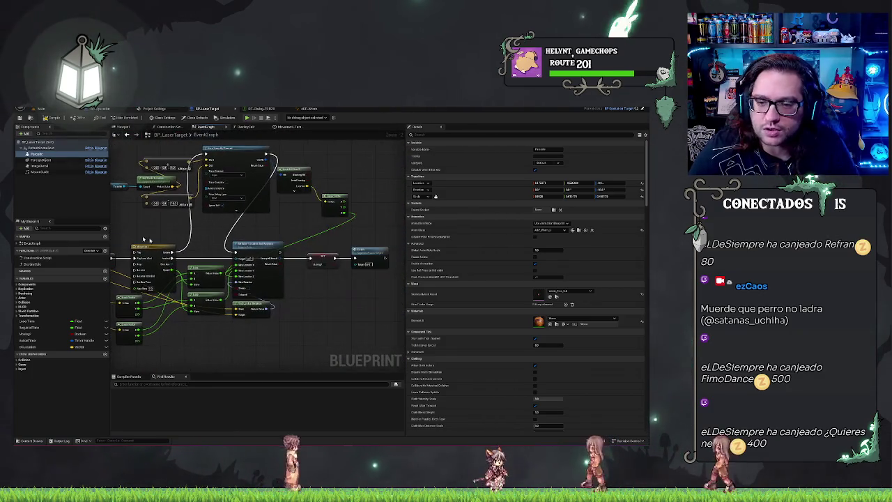
left_click(313, 258)
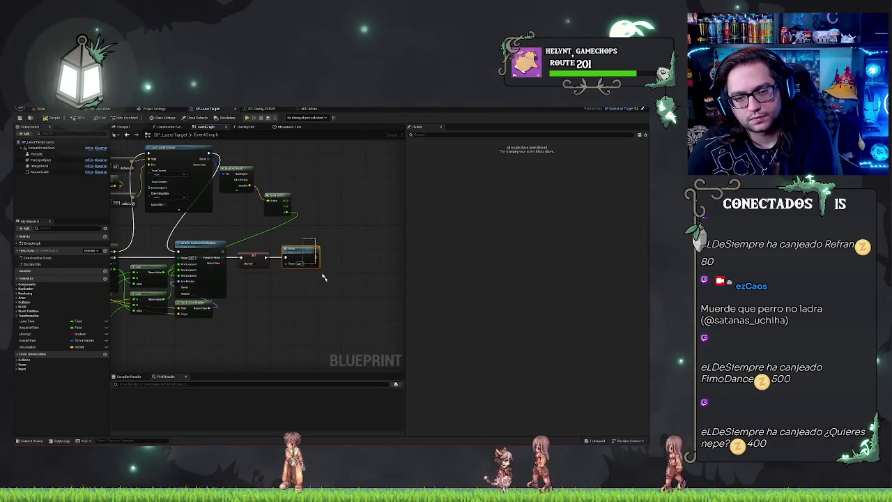
Shift the Print node right and insert a Delay node after the Set node.
left_click_drag(312, 255, 336, 255)
left_click_drag(265, 257, 286, 261)
type("delay")
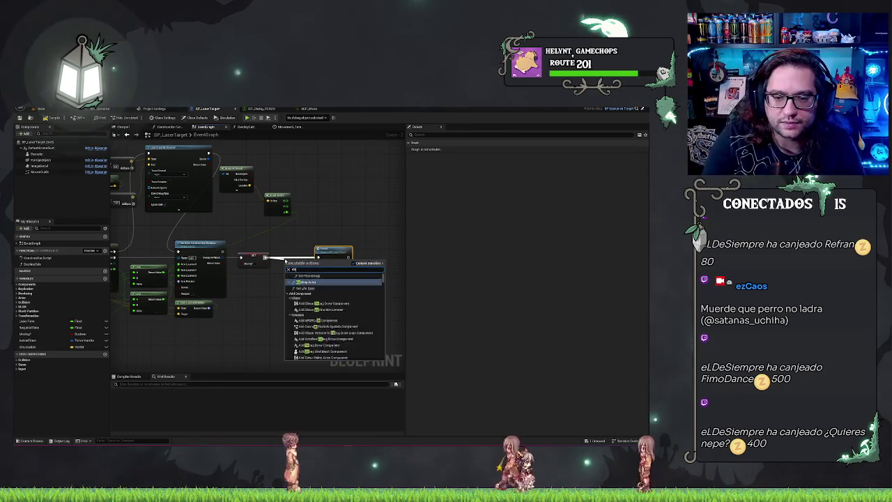
key("Return")
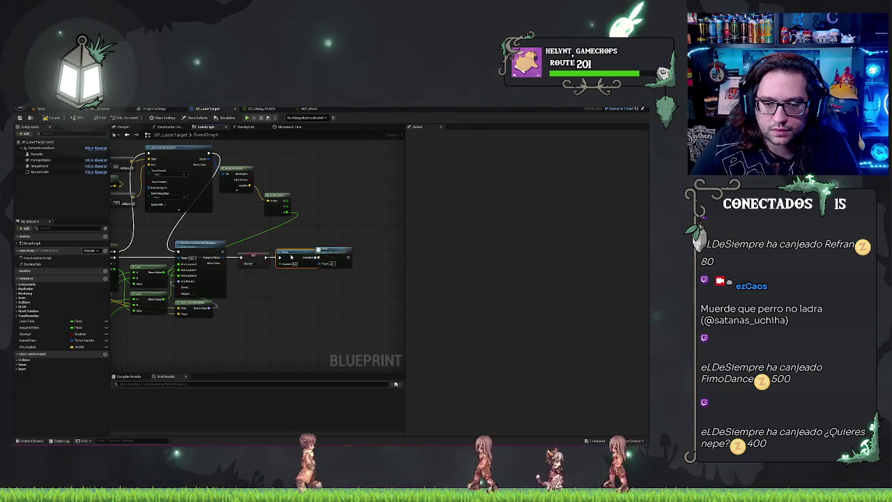
left_click(293, 258)
Feed the Delay's Duration from a Random Float in Range node with an edited Max value.
left_click_drag(281, 263, 272, 280)
type("range")
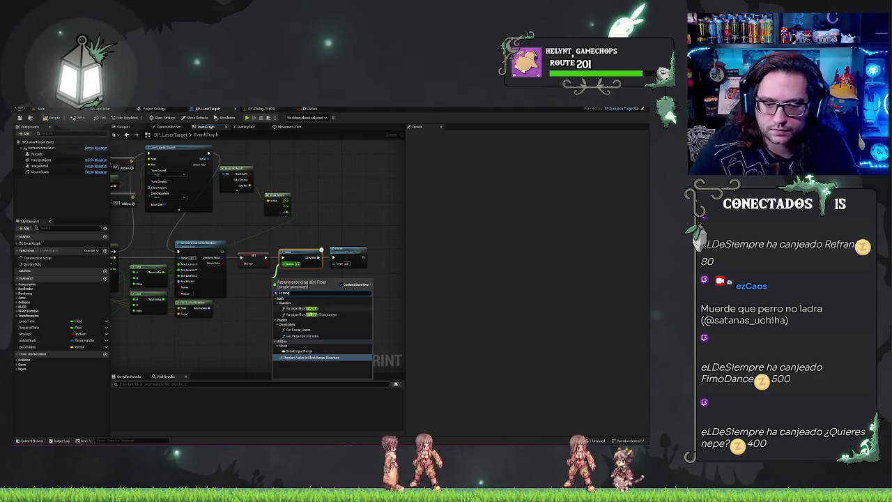
left_click(309, 310)
left_click_drag(279, 281, 256, 279)
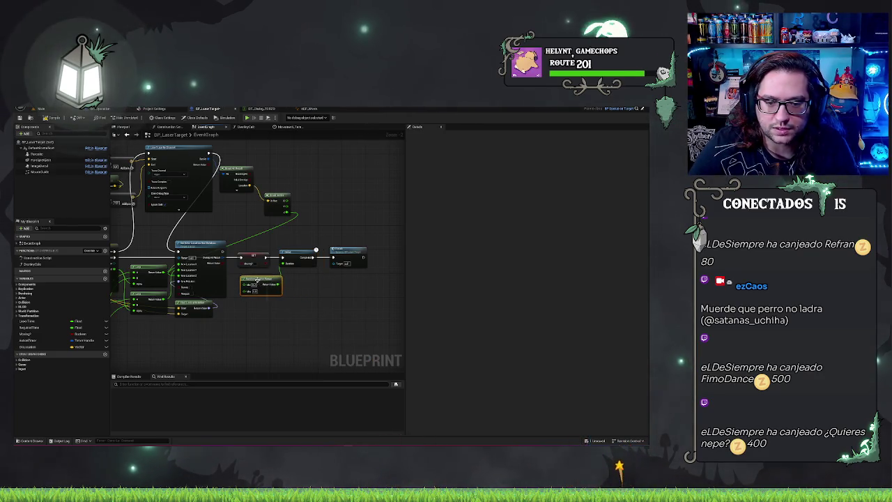
left_click(251, 291)
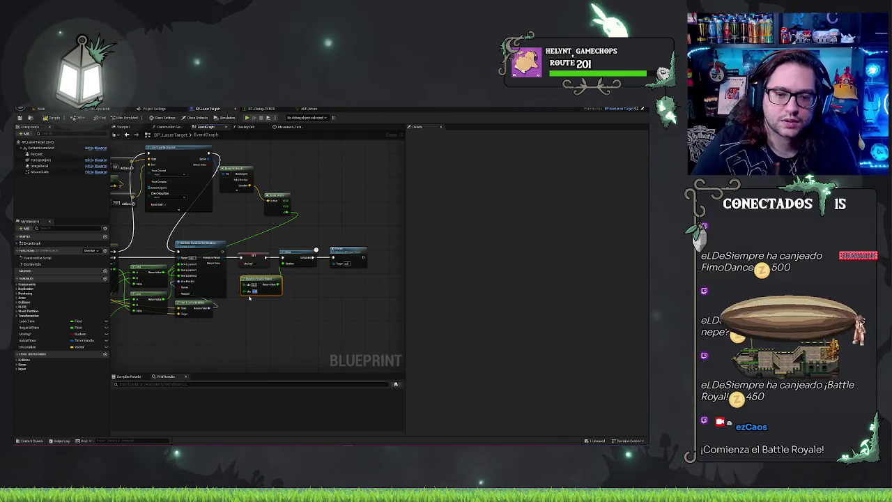
left_click(259, 308)
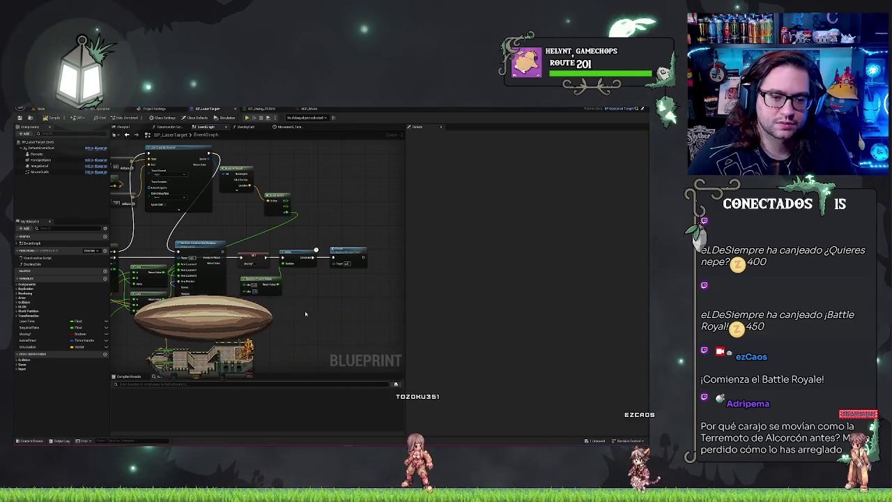
left_click_drag(264, 286, 260, 282)
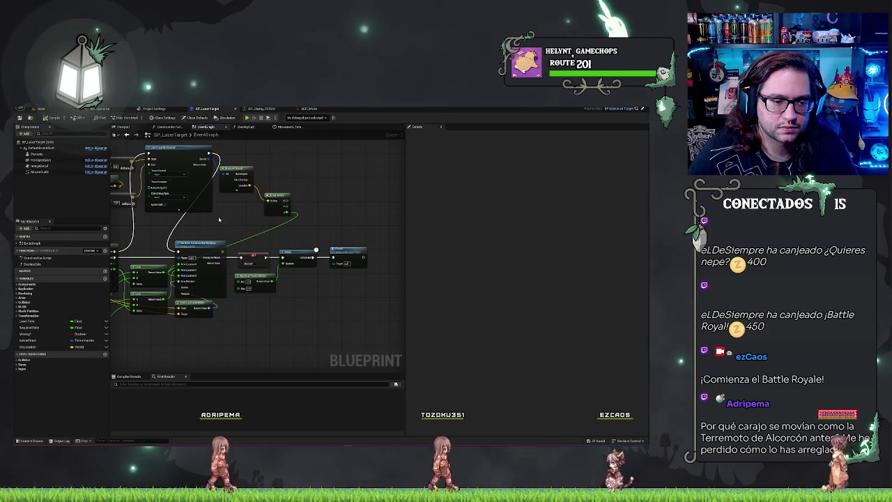
left_click(31, 327)
scroll(217, 243, "down", 6)
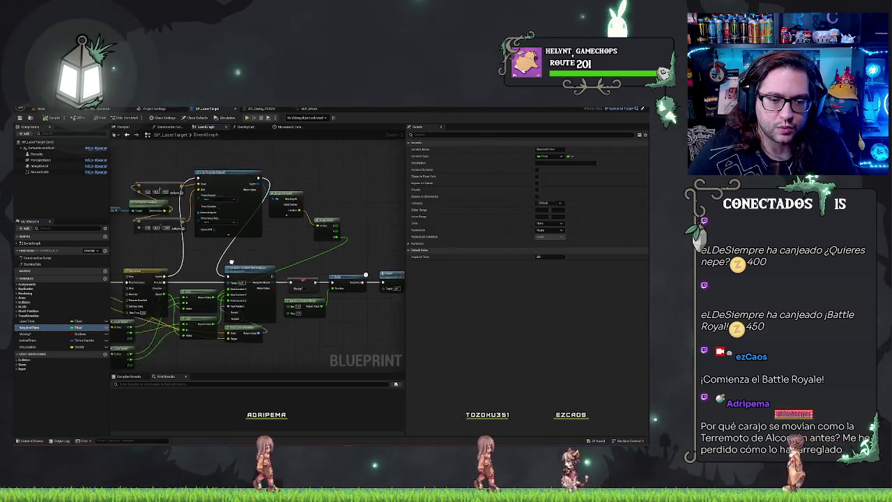
Place a Get RequiredTime node in the Event Graph near the BeginPlay nodes.
scroll(262, 278, "up", 6)
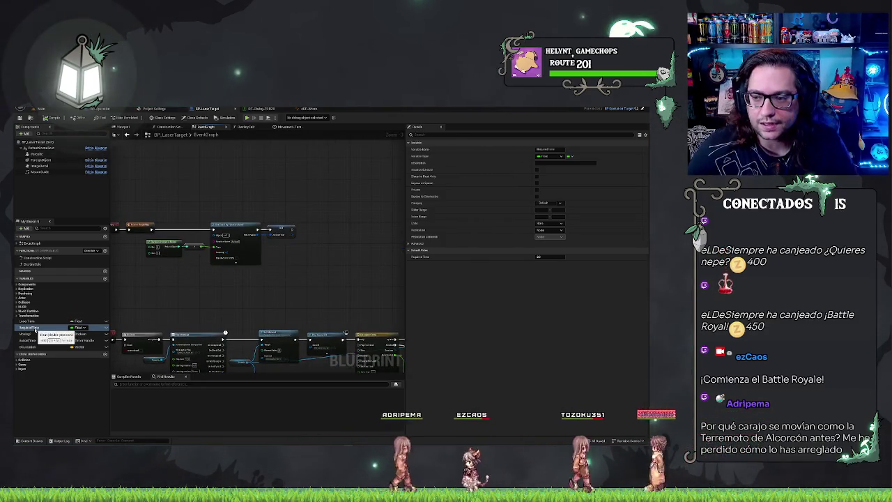
mouse_move(153, 305)
left_mouse_down()
mouse_move(231, 311)
mouse_move(227, 287)
left_mouse_up()
left_click(249, 291)
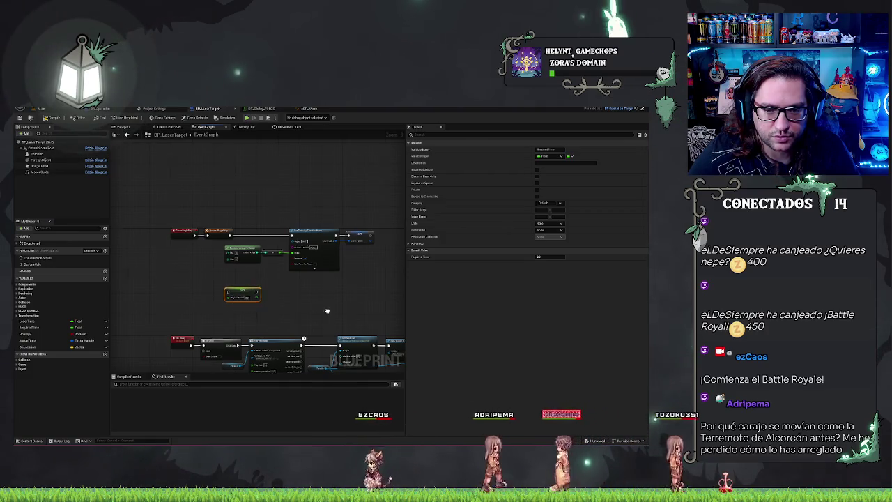
scroll(115, 206, "up", 2)
scroll(327, 291, "down", 5)
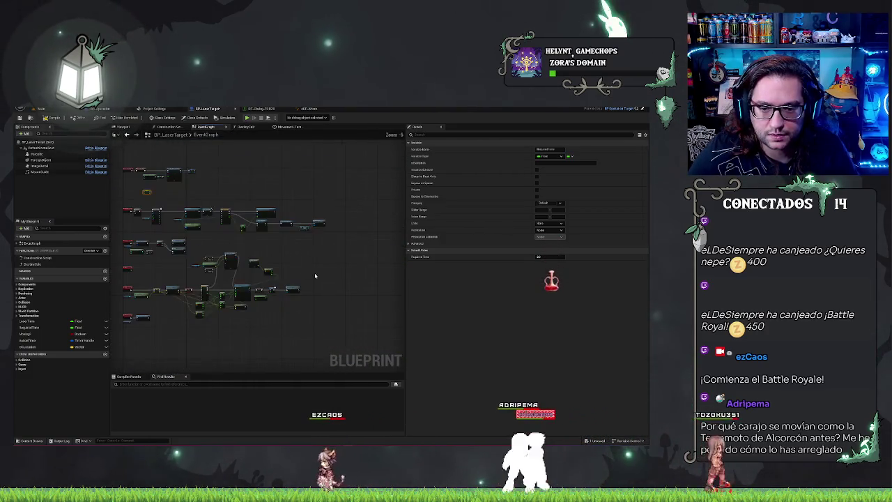
scroll(331, 300, "up", 1)
left_click_drag(279, 296, 252, 251)
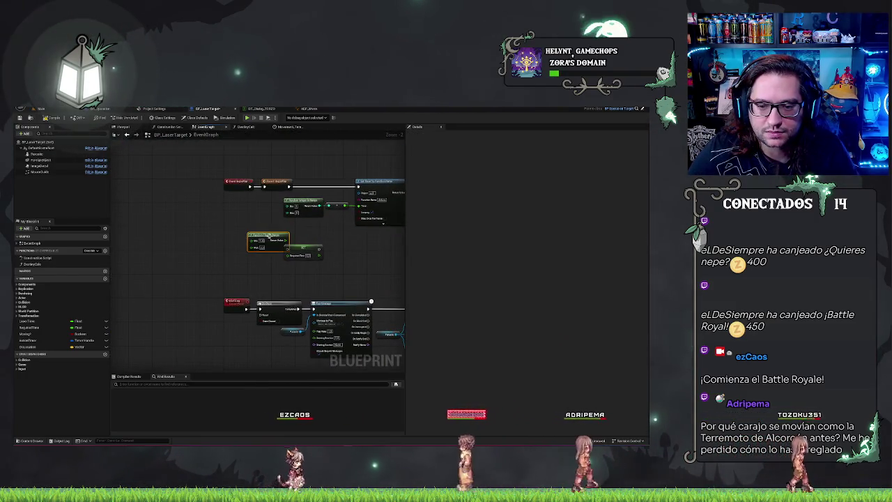
Paste a Random Float in Range node, wire it into SET, and arrange the nodes beside it.
key("ctrl+v")
left_click_drag(262, 240, 287, 255)
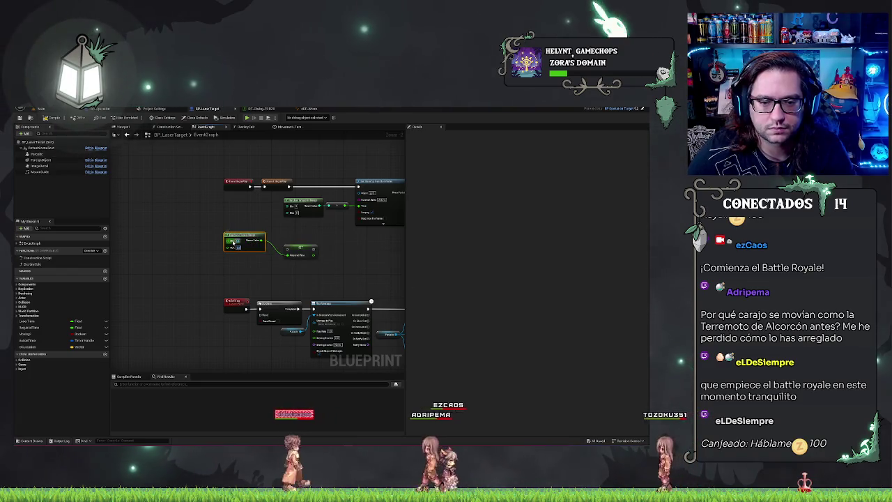
left_click_drag(300, 248, 323, 188)
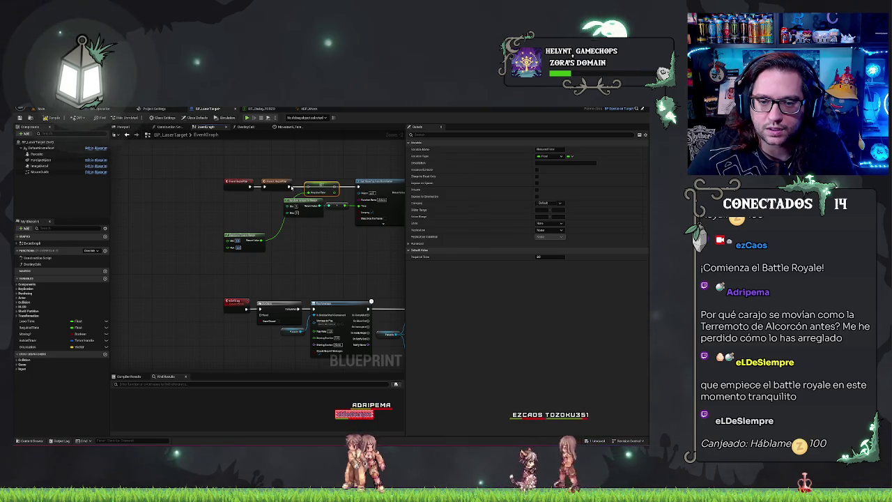
left_click(289, 184)
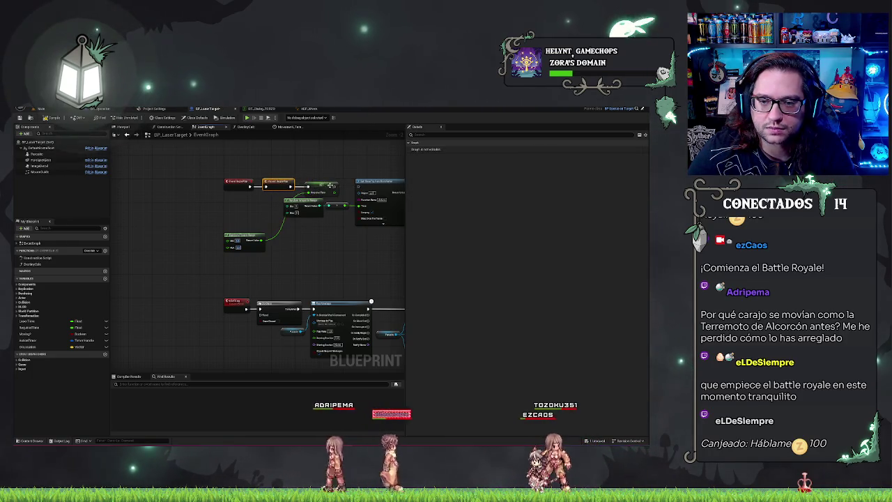
left_click_drag(257, 237, 263, 197)
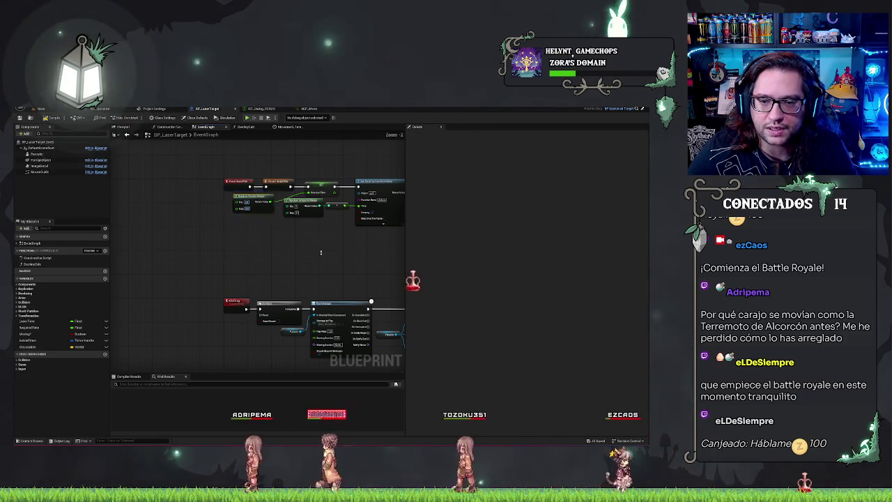
scroll(313, 265, "down", 4)
scroll(282, 253, "up", 4)
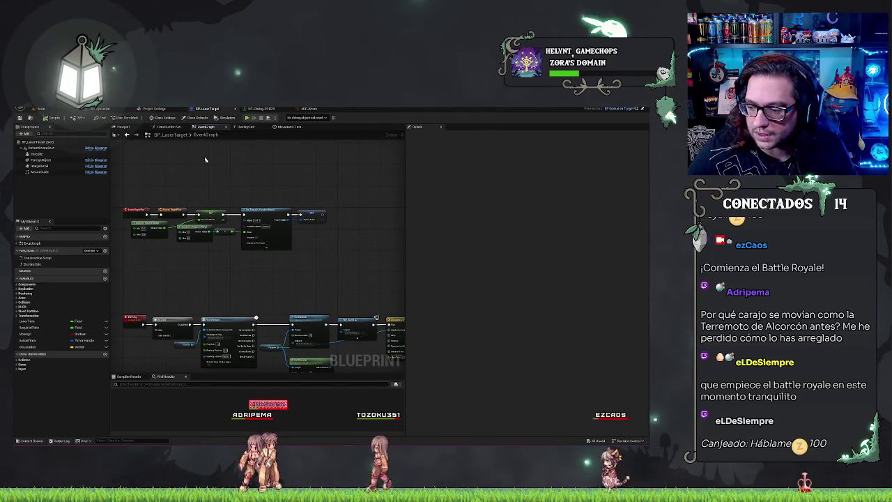
left_click(39, 109)
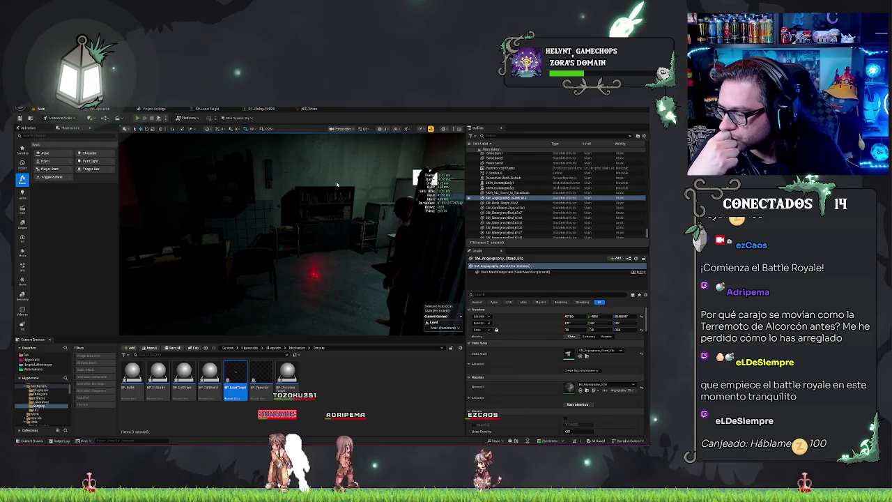
key("alt+p")
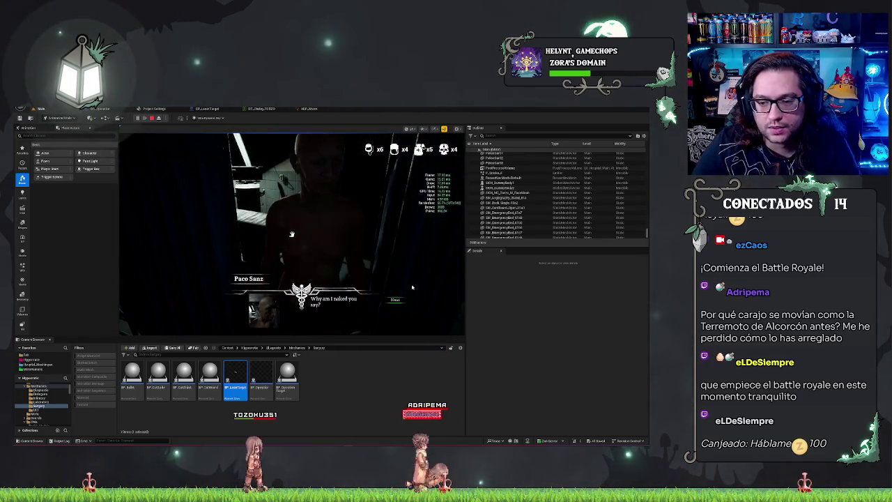
left_click(395, 300)
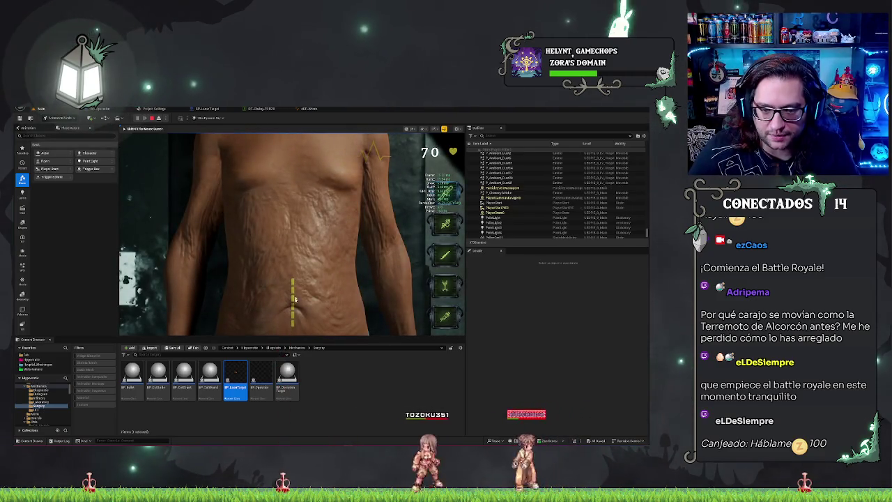
left_click(302, 282)
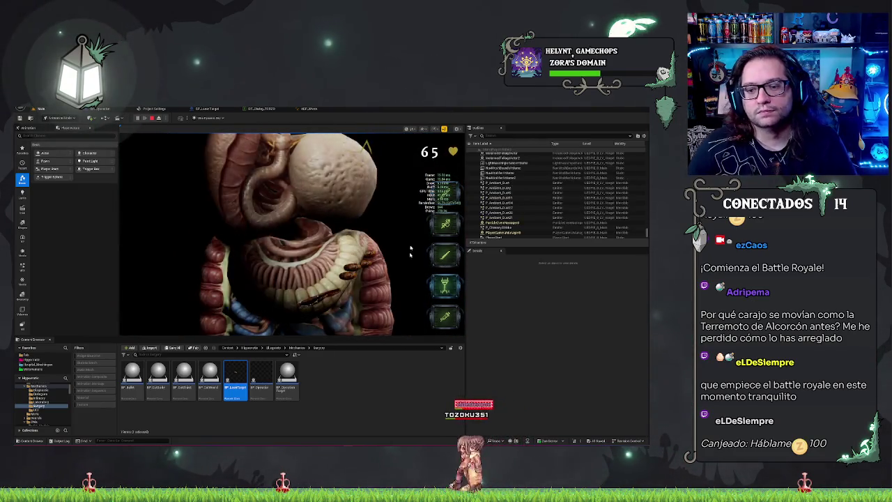
left_click(447, 288)
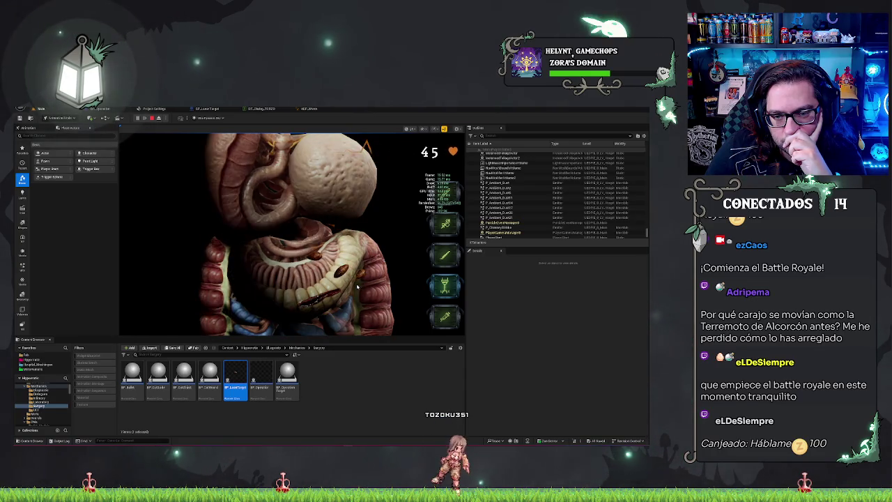
left_click(328, 236)
left_click(329, 236)
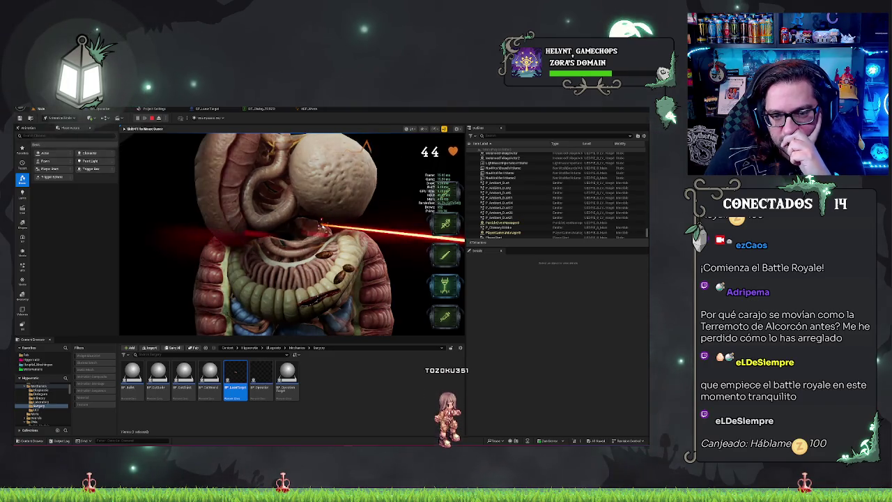
left_click(321, 270)
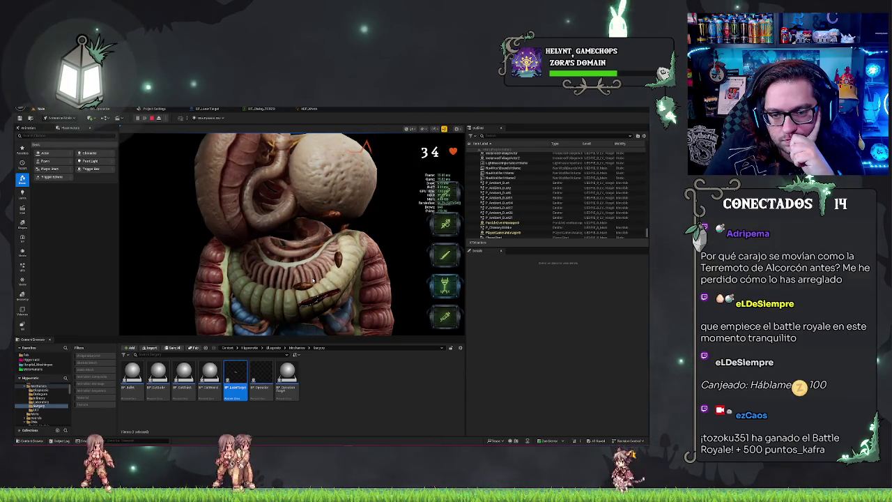
left_click(356, 221)
left_click(334, 231)
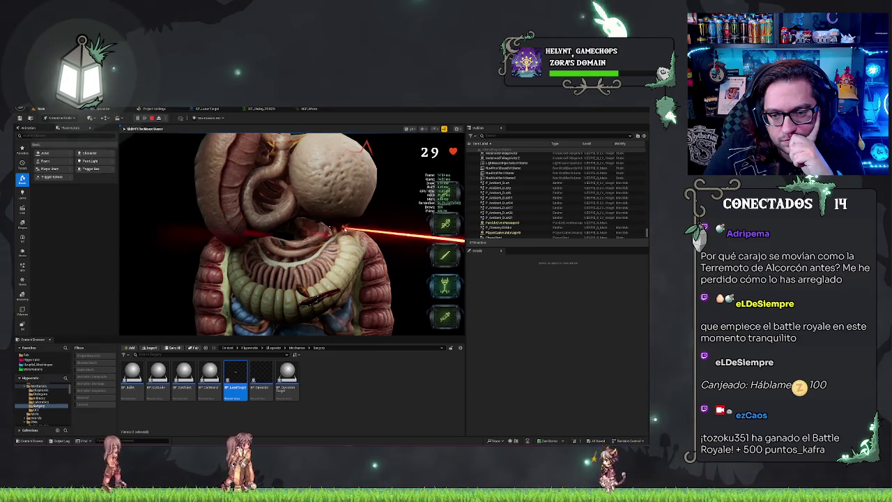
left_click(332, 232)
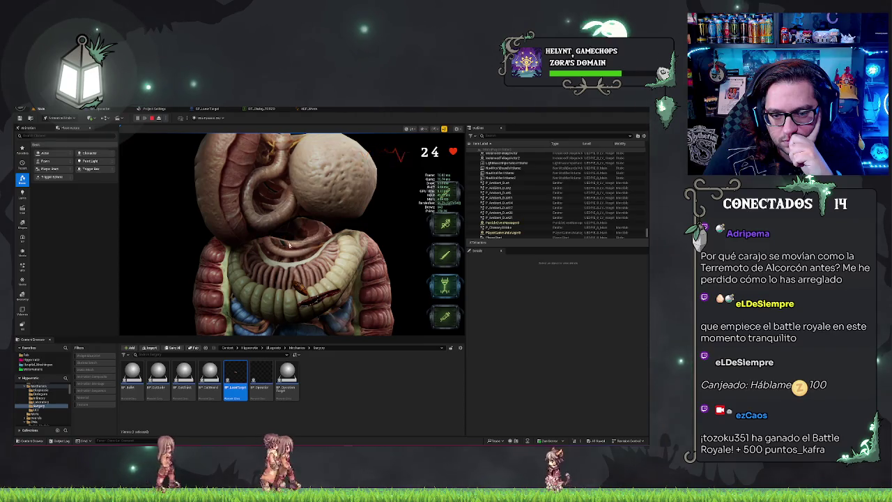
left_click(296, 287)
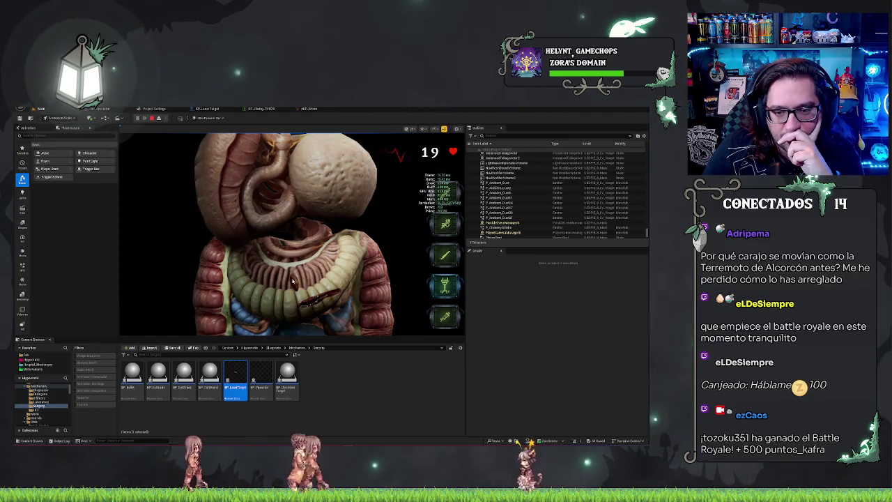
left_click(311, 229)
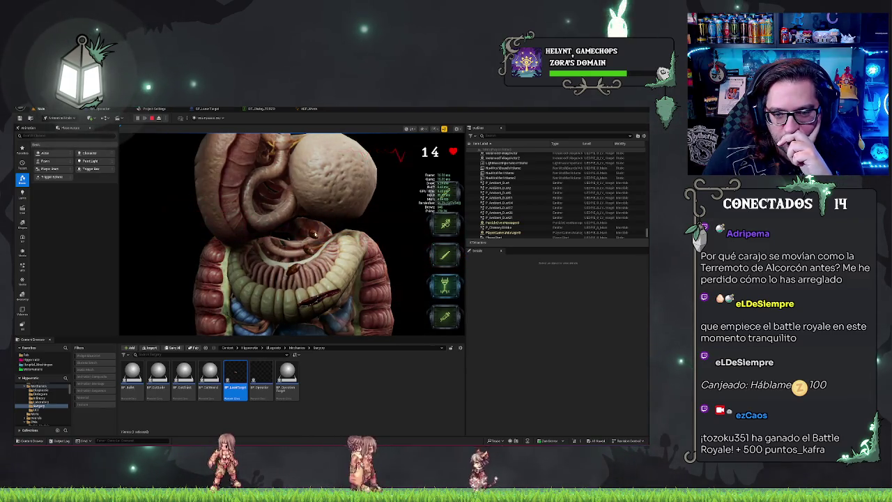
left_click(301, 262)
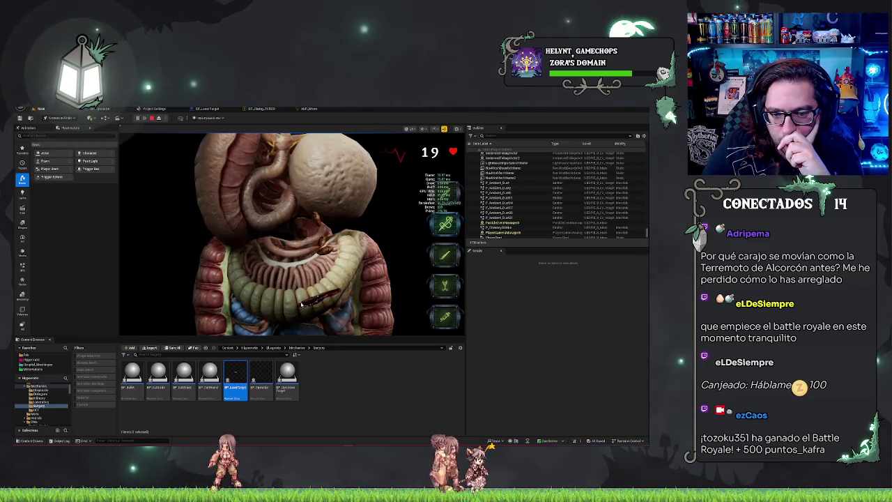
left_click(317, 254)
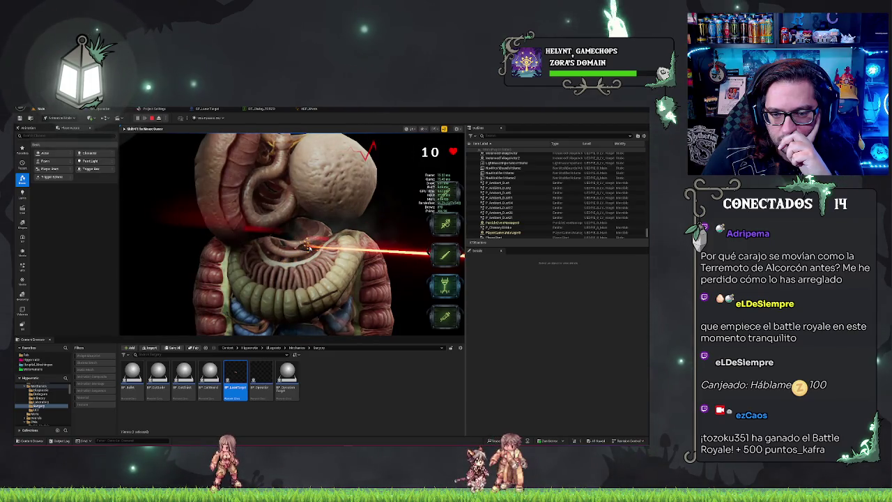
key("Escape")
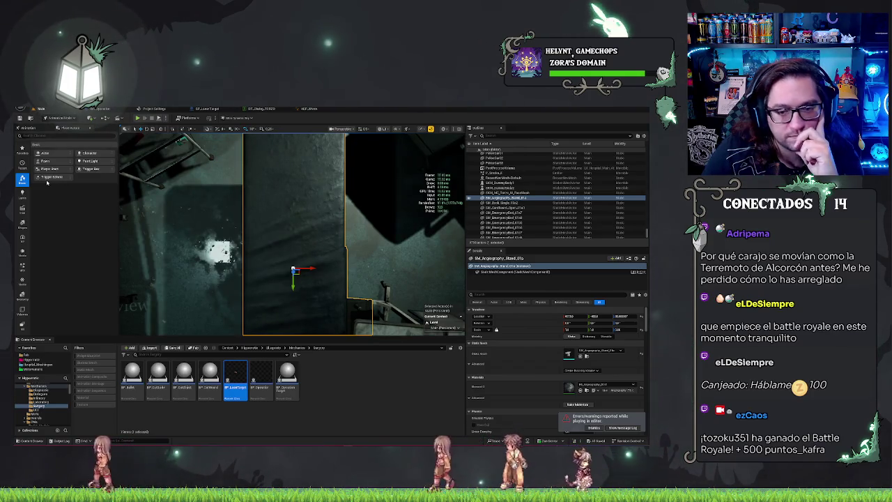
Move from ABP_Worm through the level tab to bring up the DT_Dialog data table.
left_click(309, 109)
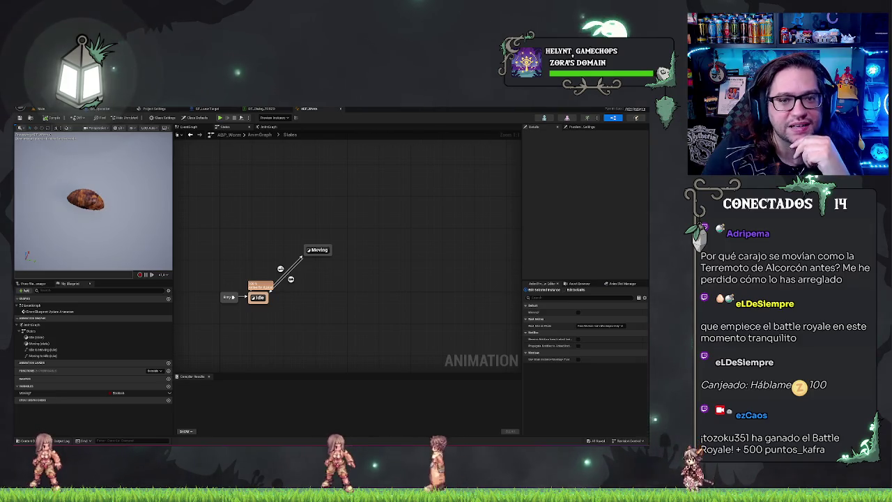
left_click(44, 110)
left_click(313, 110)
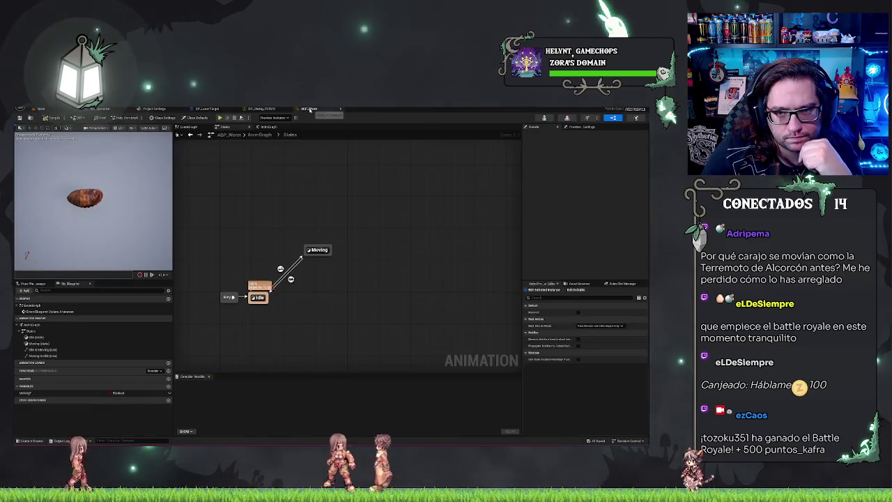
left_click(253, 110)
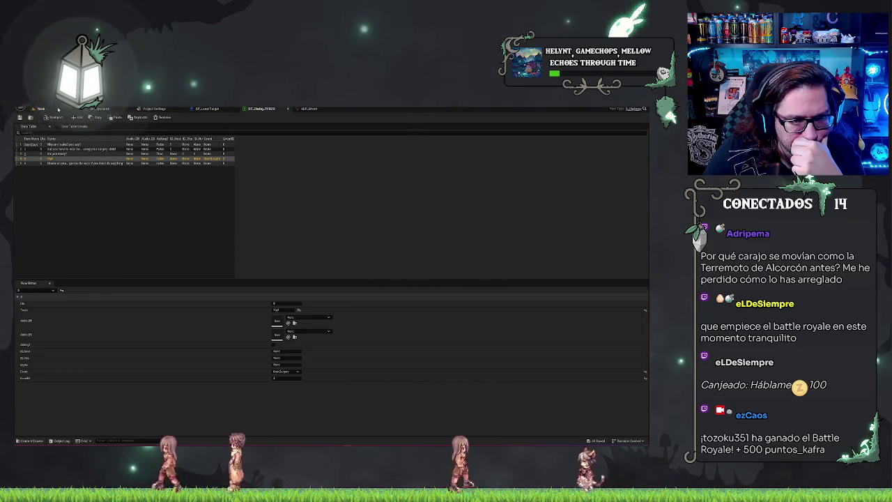
Open BP_LaserTarget's DestinyCalc function and pan to the Line Trace By Channel nodes.
left_click(268, 111)
left_click(215, 109)
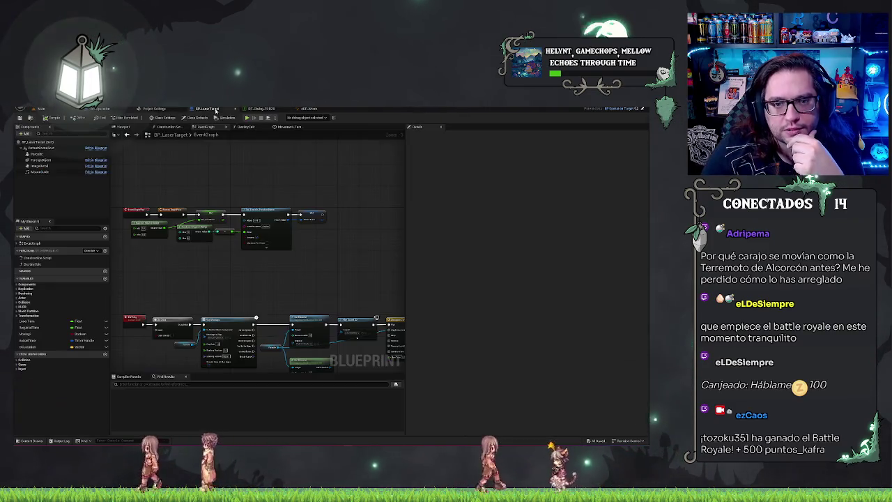
left_click(244, 127)
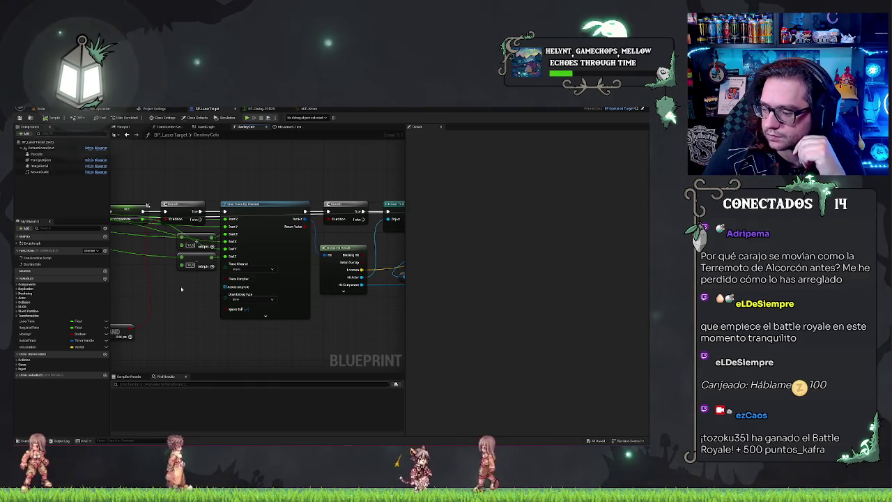
left_click_drag(179, 282, 332, 296)
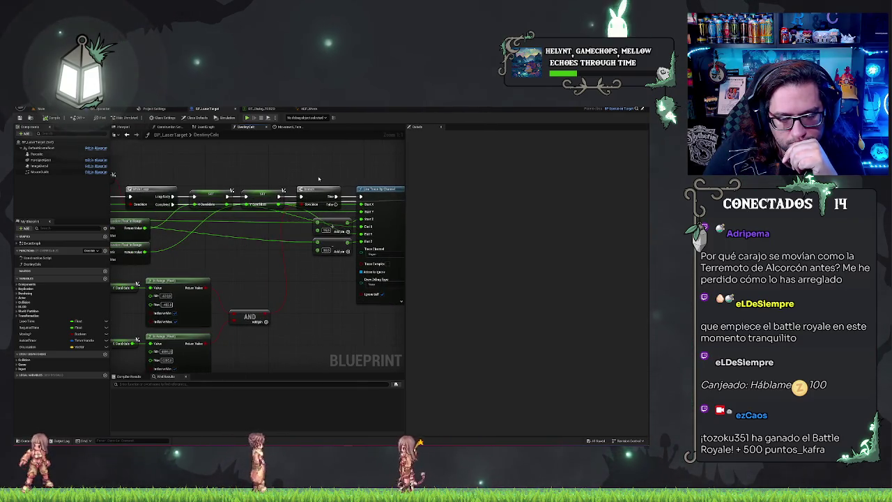
left_click_drag(319, 179, 207, 173)
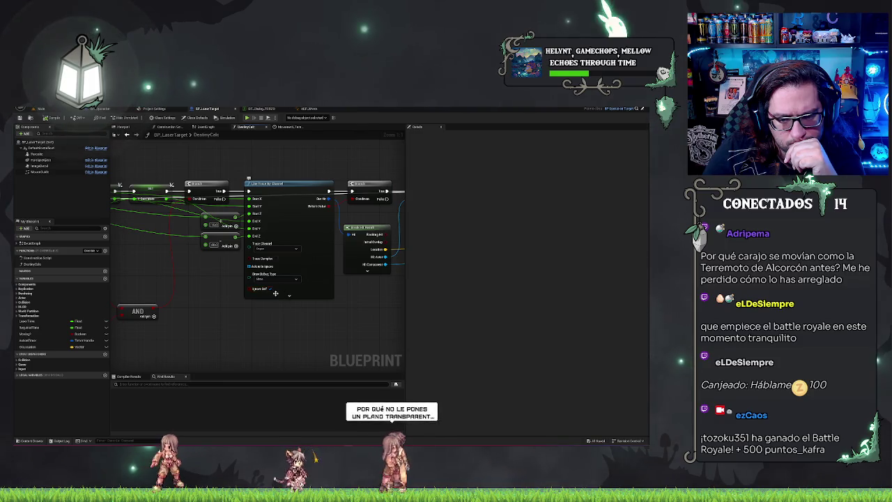
Set the line trace's Draw Debug Type to For Duration, then return to the level editor.
left_click(287, 295)
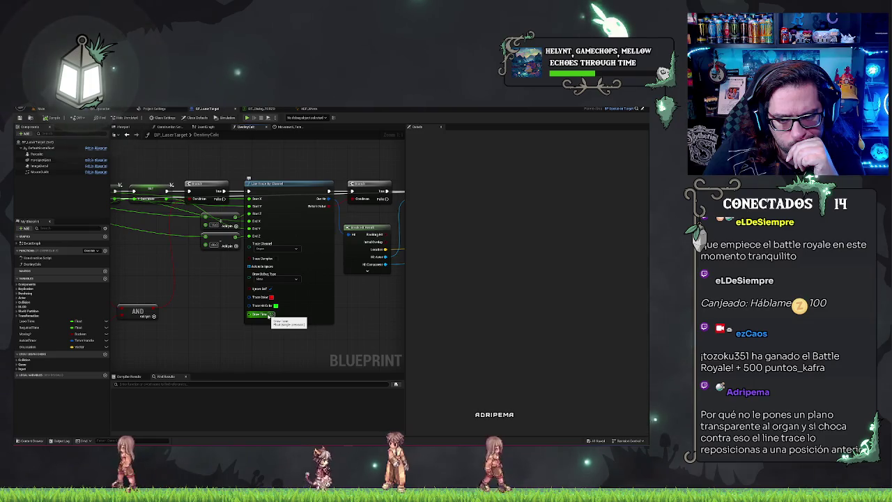
left_click(276, 278)
left_click(265, 295)
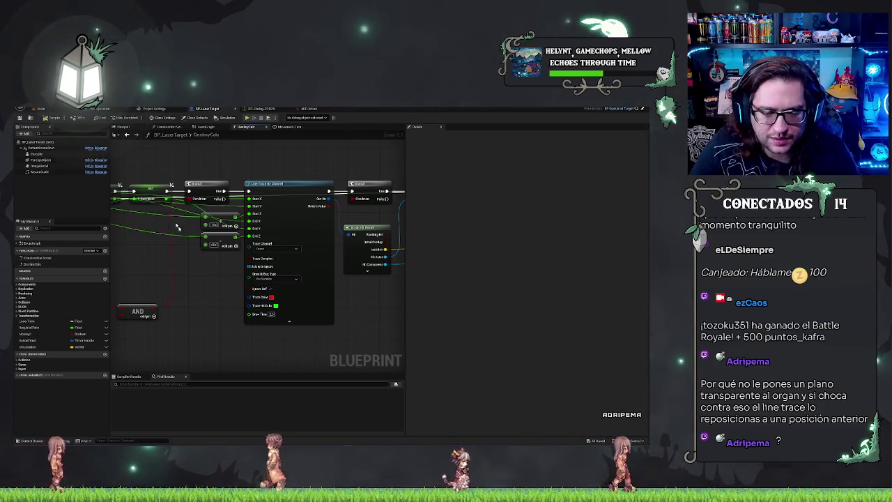
left_click(43, 109)
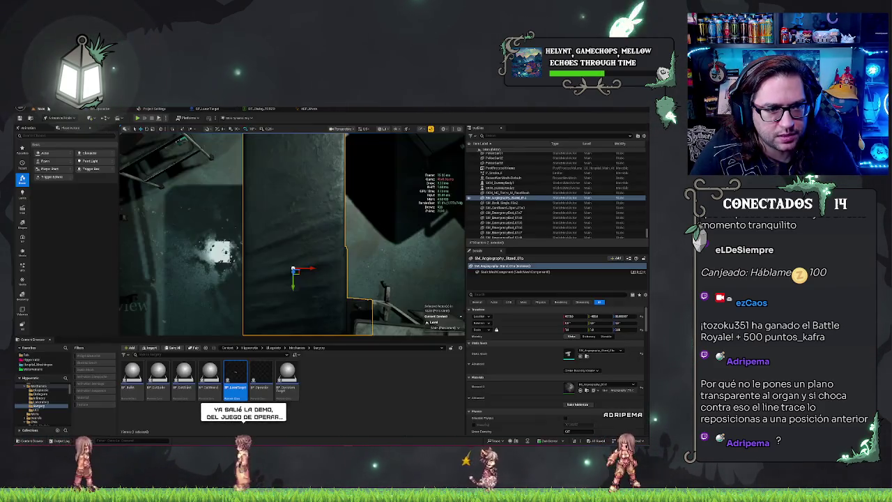
Start Play in Editor with Alt+P, talk to the patient and step through the dialogue.
left_click_drag(283, 238, 283, 237)
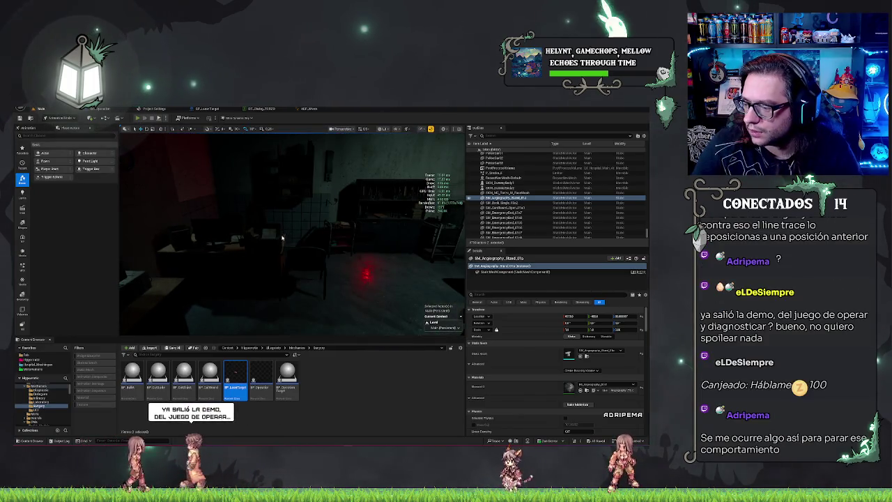
key("alt+p")
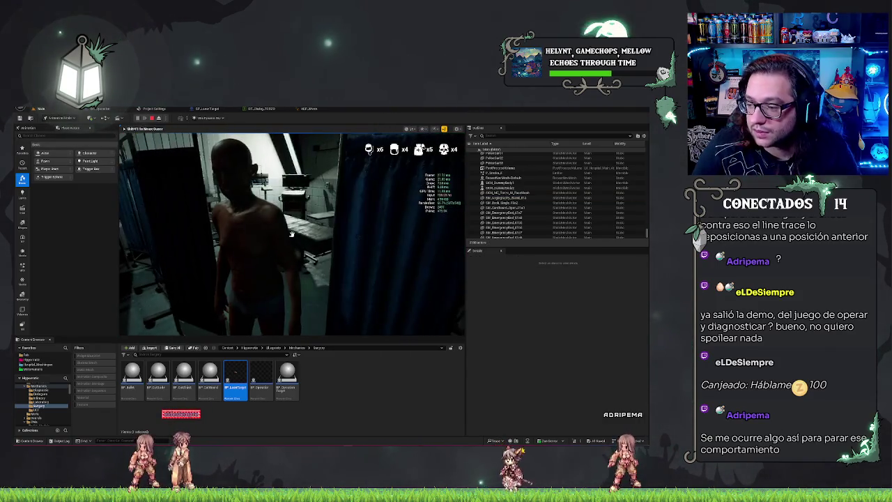
key("e")
left_click(403, 302)
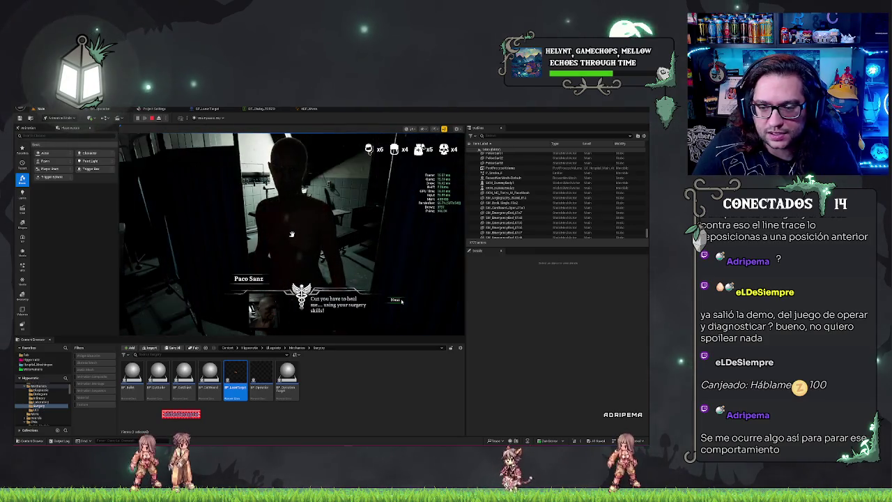
left_click(395, 300)
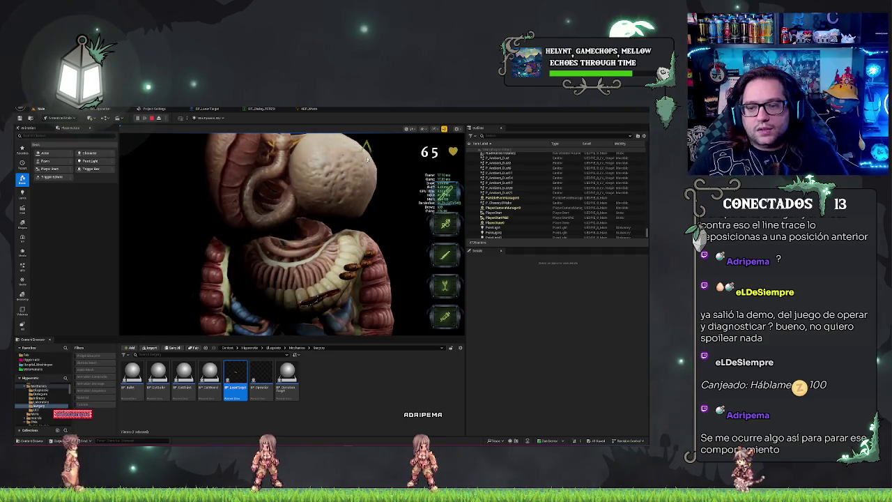
Use the third surgery tool on the organs and intestines, then eject with F8.
left_click(445, 285)
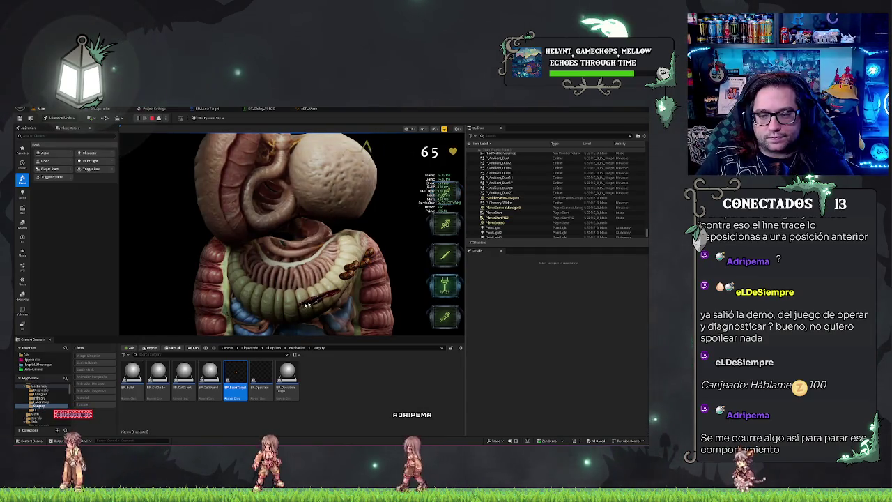
left_click(303, 305)
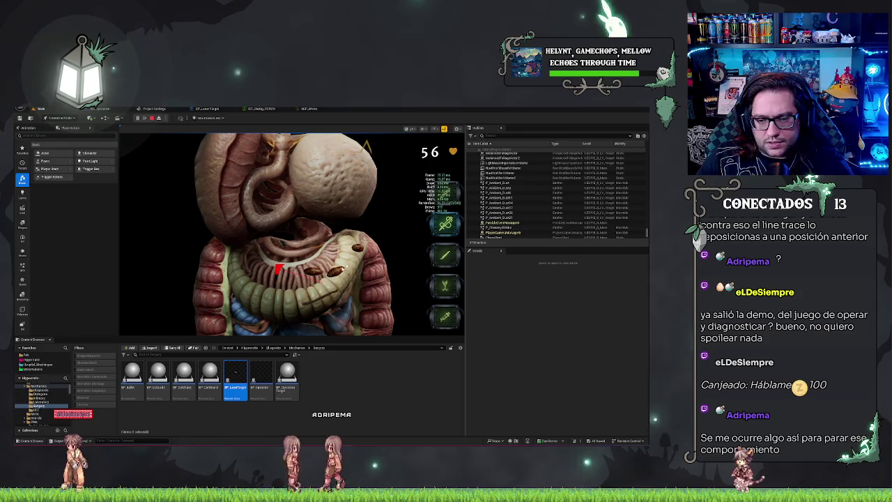
left_click(446, 285)
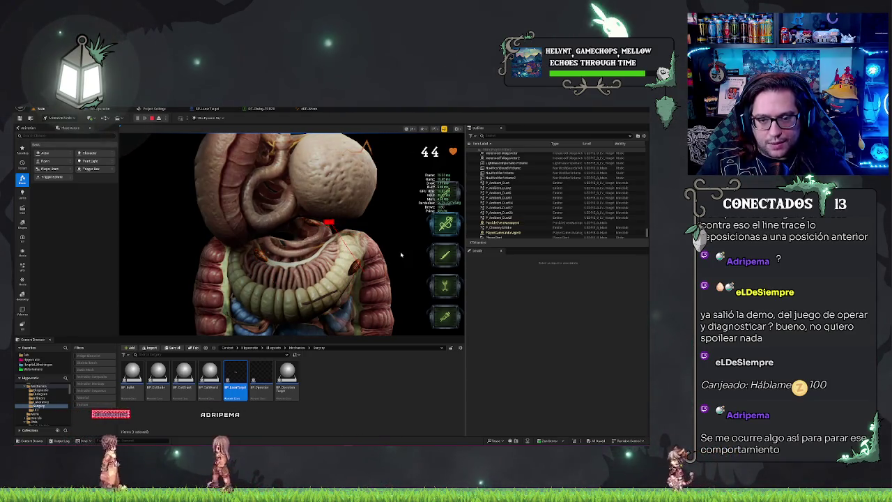
key("F8")
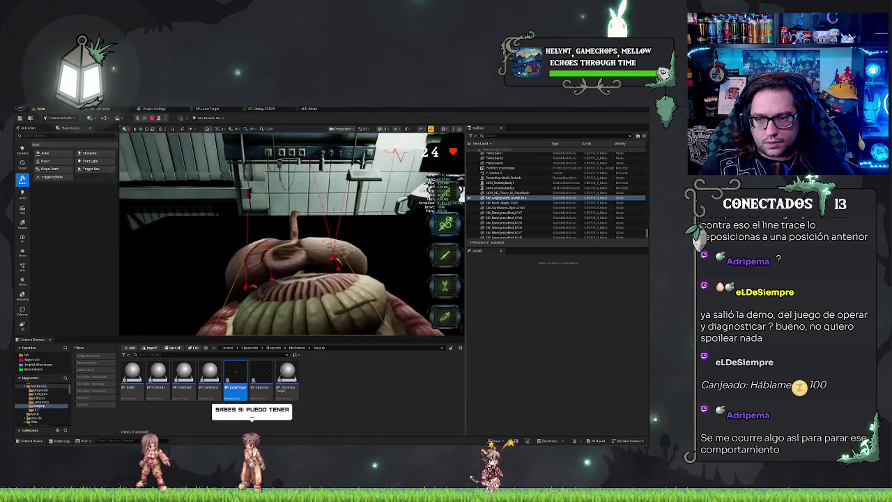
Switch to the syringe, then the scalpel tool, and stop the play session with Esc.
left_click(446, 317)
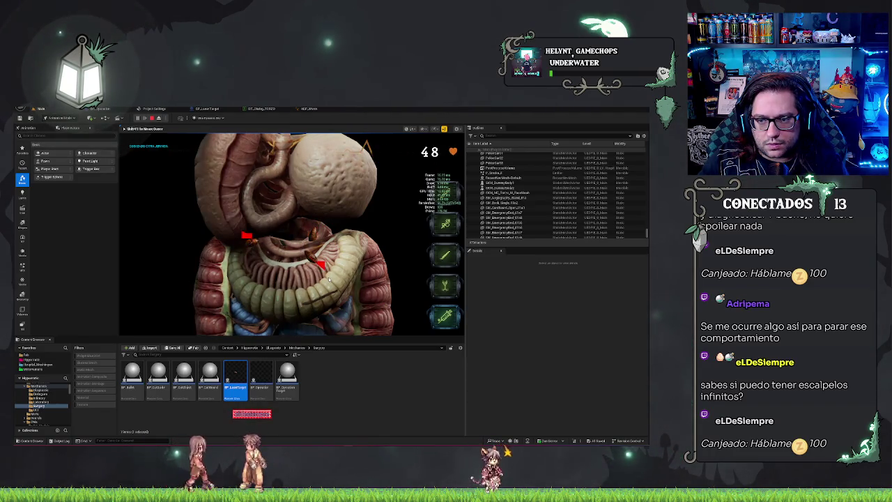
left_click(450, 262)
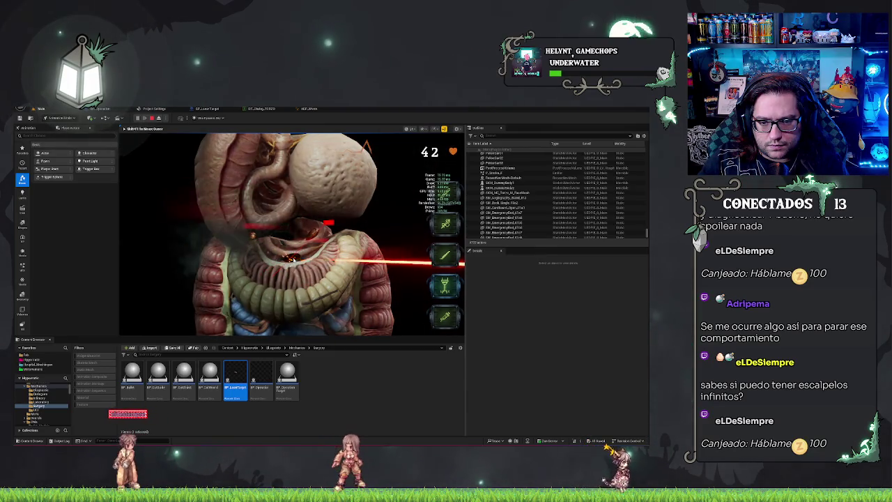
key("Escape")
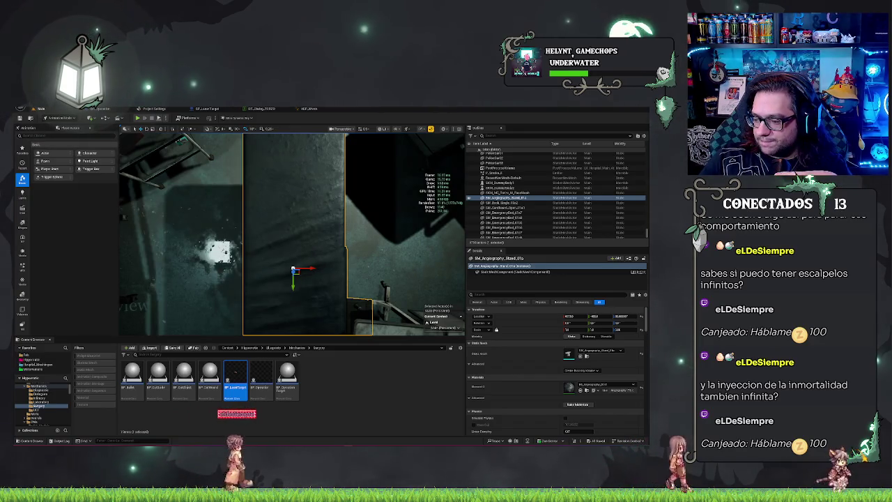
Open BP_LaserTarget's DestinyCalc graph and inspect the cast, Return Node and Break Hit Result.
left_click(306, 108)
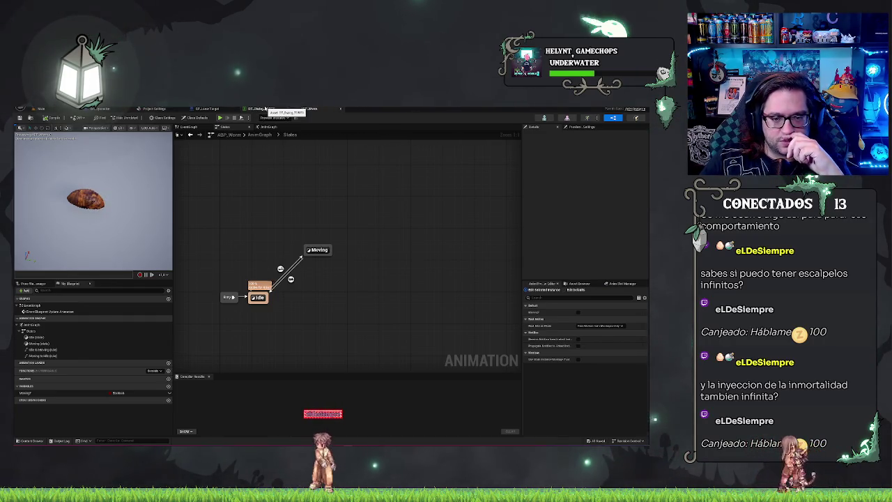
left_click(261, 109)
left_click(209, 109)
scroll(325, 158, "down", 2)
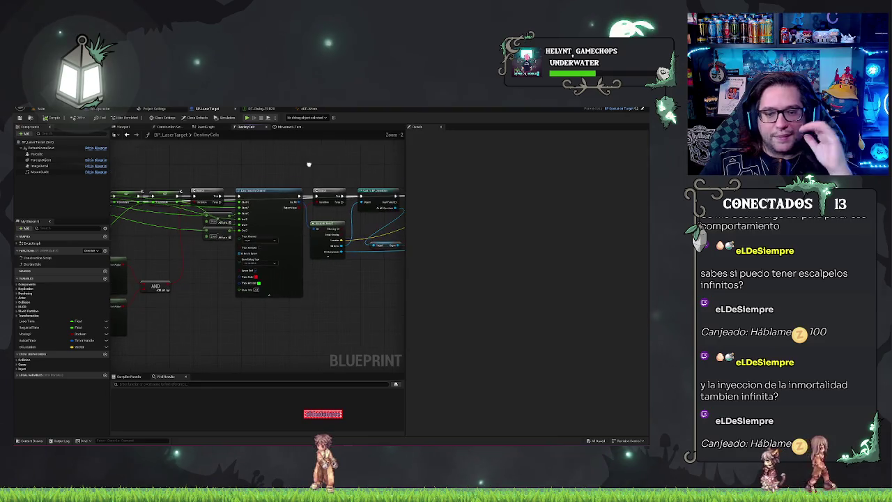
scroll(353, 297, "up", 2)
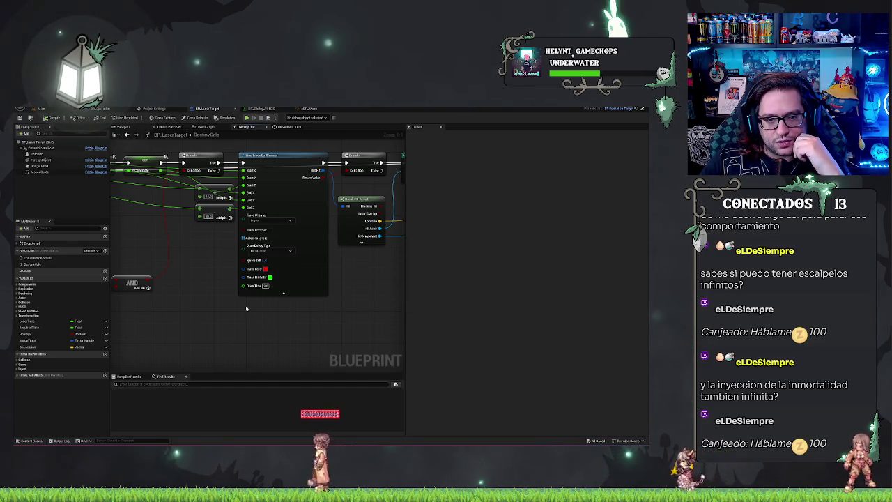
left_click_drag(244, 304, 209, 306)
left_click_drag(380, 278, 287, 283)
left_click_drag(397, 220, 269, 215)
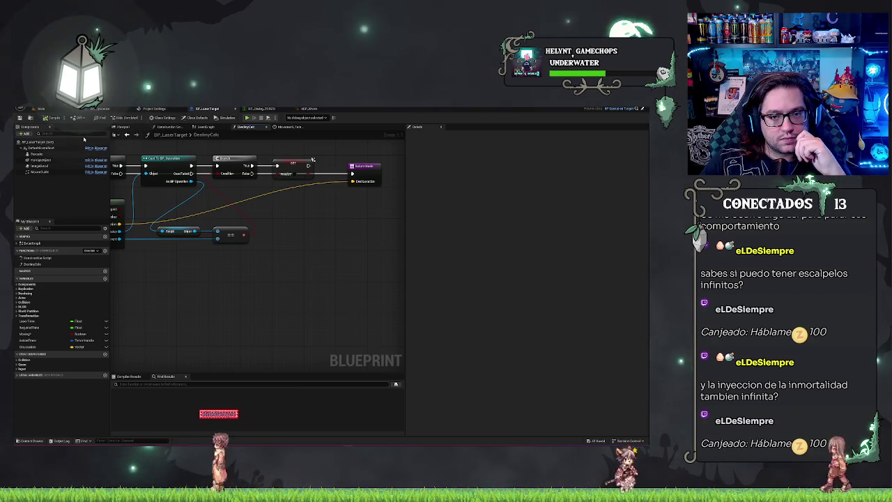
left_click_drag(271, 261, 334, 288)
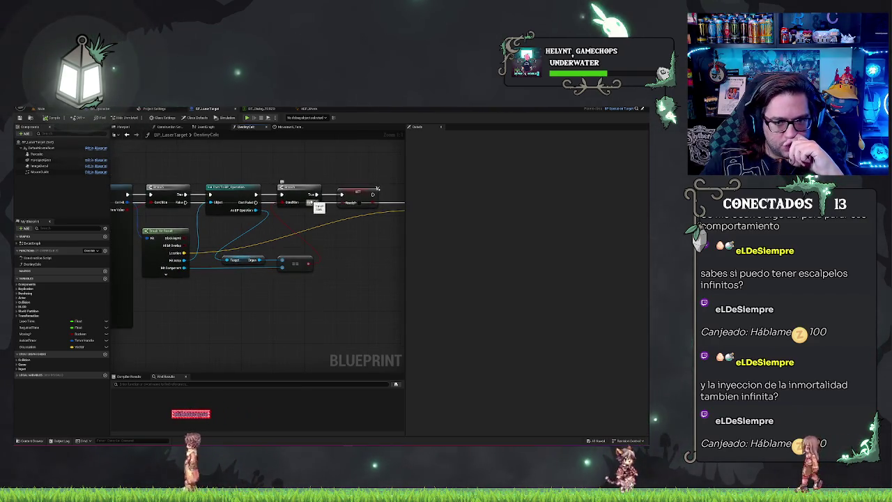
left_click_drag(244, 219, 276, 228)
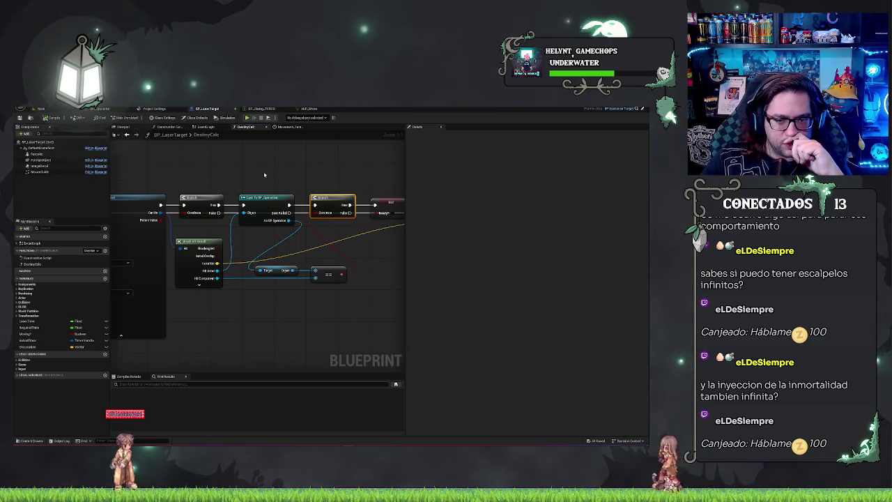
Select the Branch after the line trace and review the While Loop, random range and In Range nodes.
left_click(268, 221)
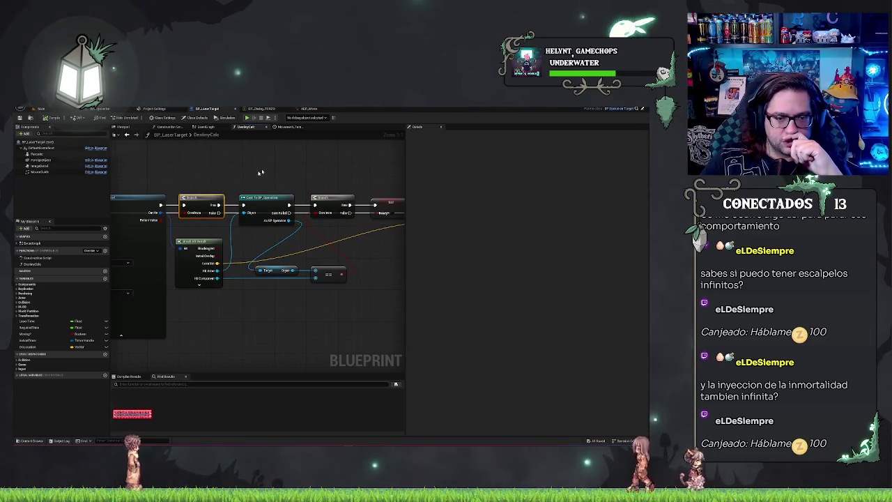
left_click_drag(204, 208, 376, 167)
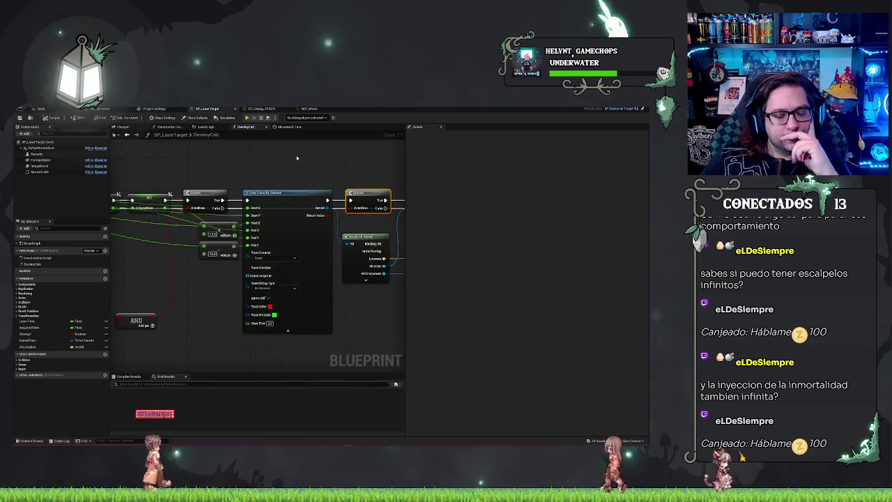
left_click_drag(296, 158, 226, 141)
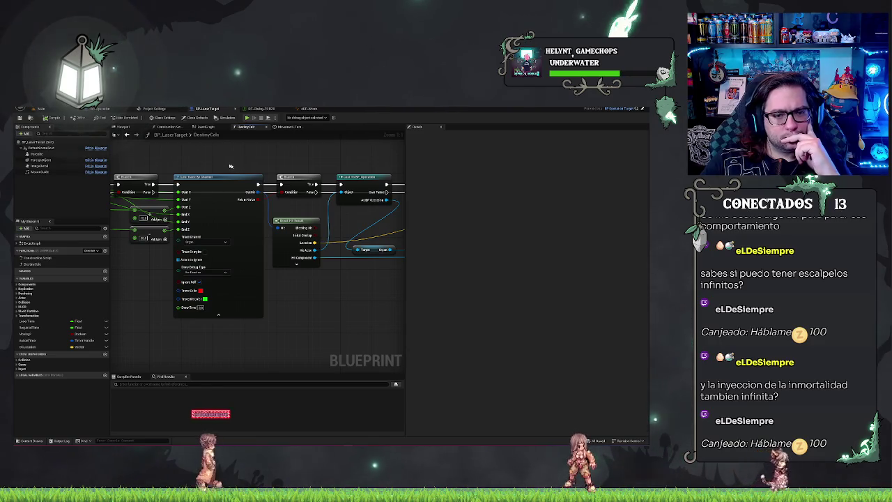
left_click_drag(236, 167, 331, 166)
mouse_move(286, 248)
left_mouse_down()
mouse_move(356, 213)
mouse_move(331, 255)
left_mouse_up()
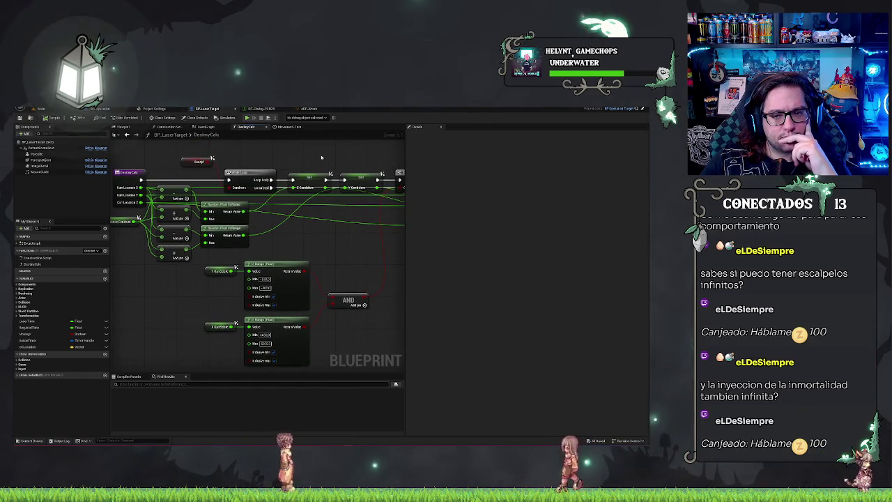
left_click_drag(321, 158, 144, 172)
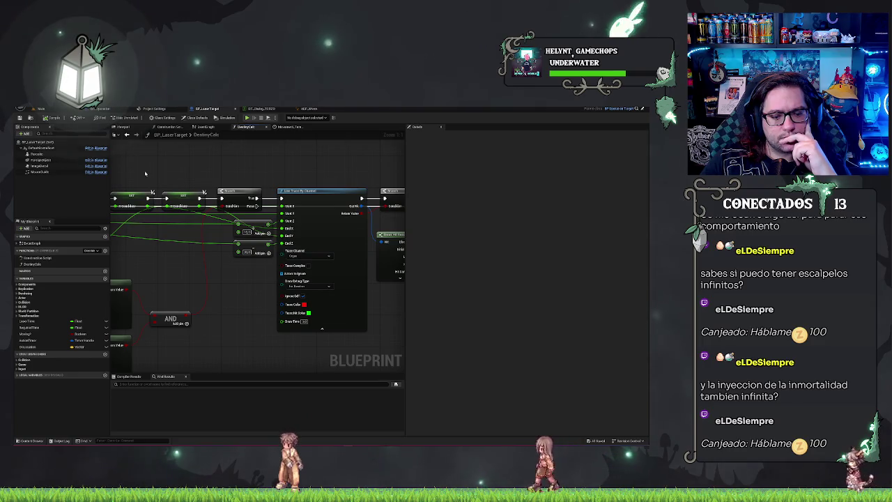
left_click_drag(145, 173, 347, 160)
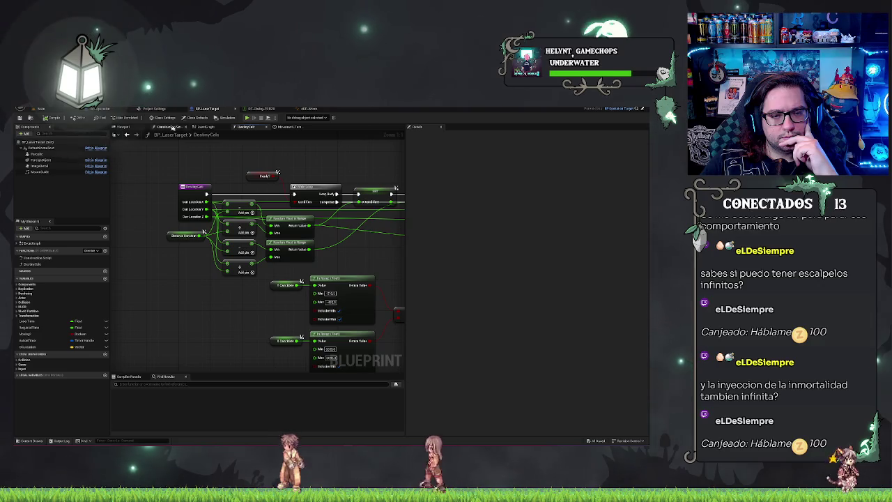
In the EventGraph, delete the variable getter wired into Get World Location's Target.
left_click(205, 127)
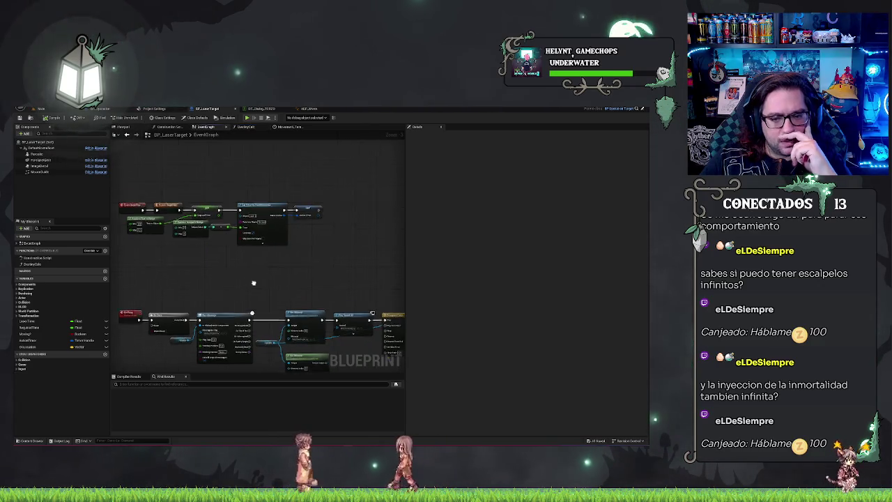
scroll(270, 267, "up", 4)
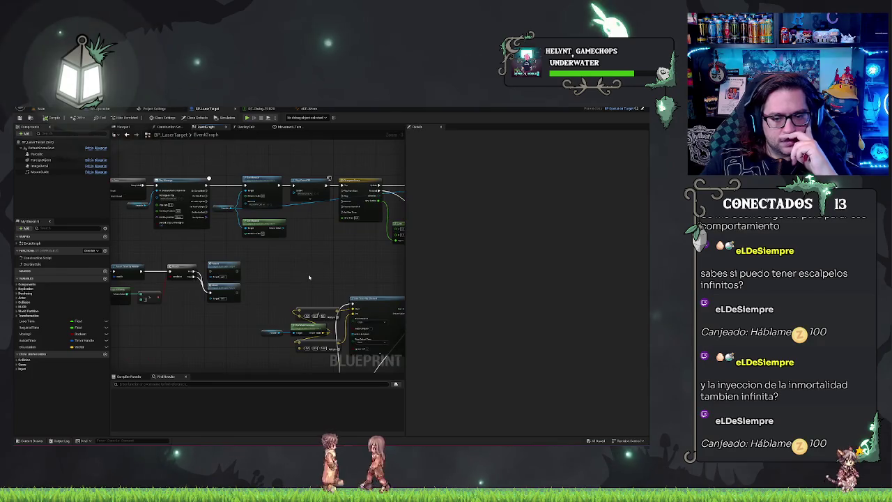
scroll(212, 286, "down", 4)
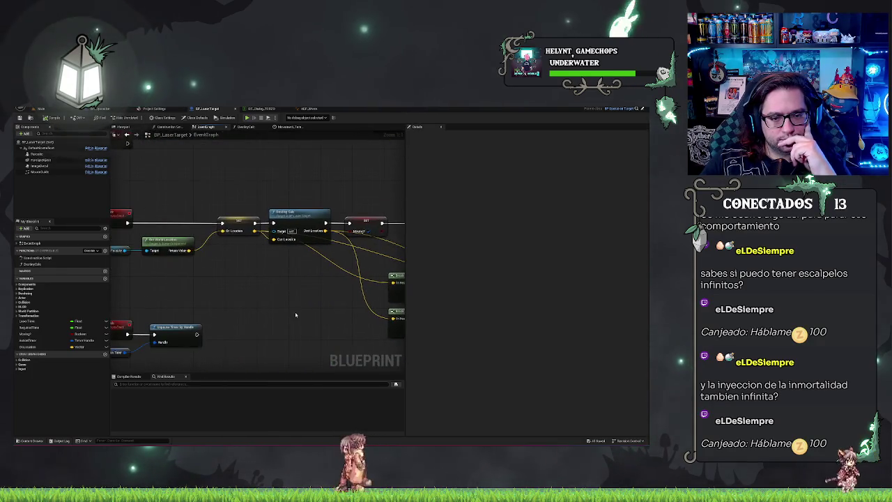
scroll(215, 278, "up", 3)
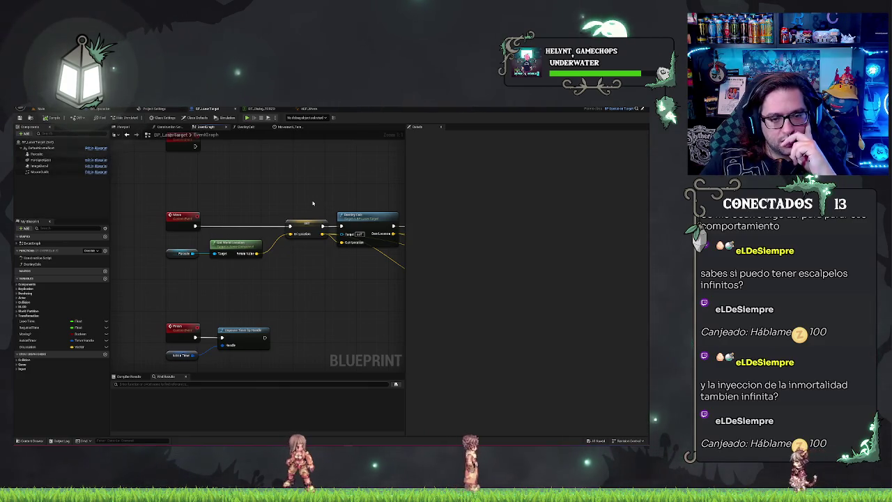
left_click(183, 253)
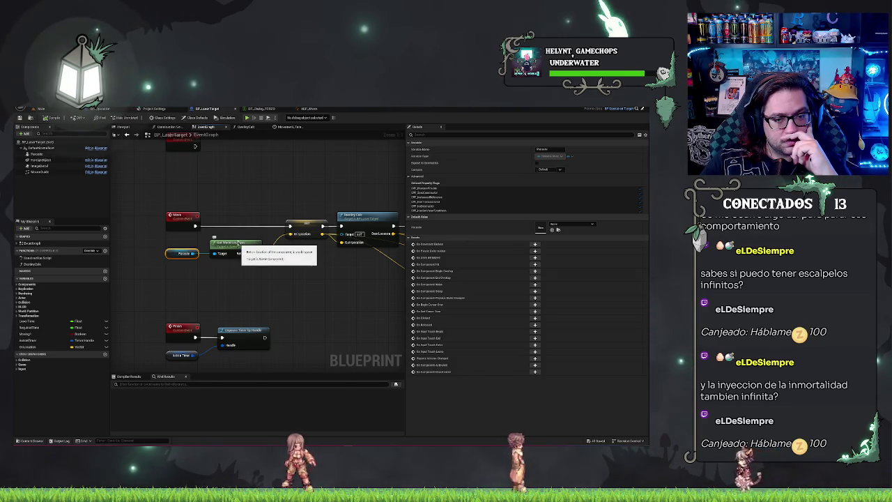
key("Delete")
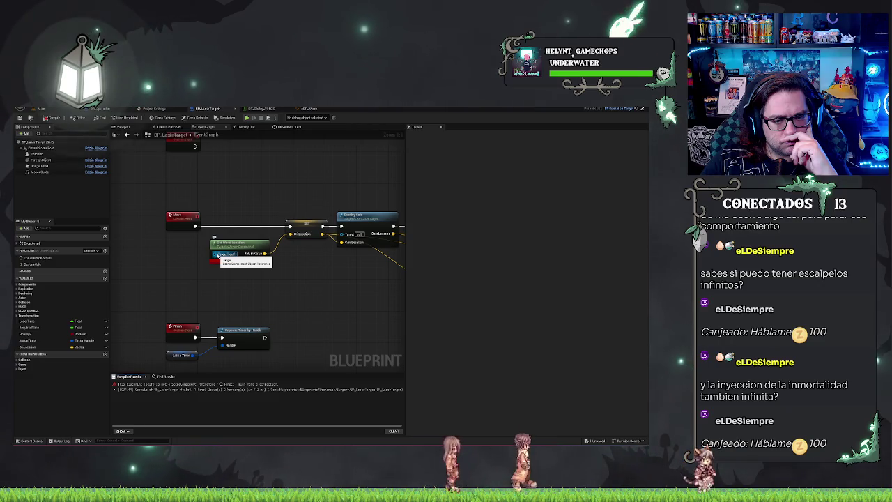
Search the graph actions for 'location' to find Get World Location for the Default Scene Root.
right_click(194, 297)
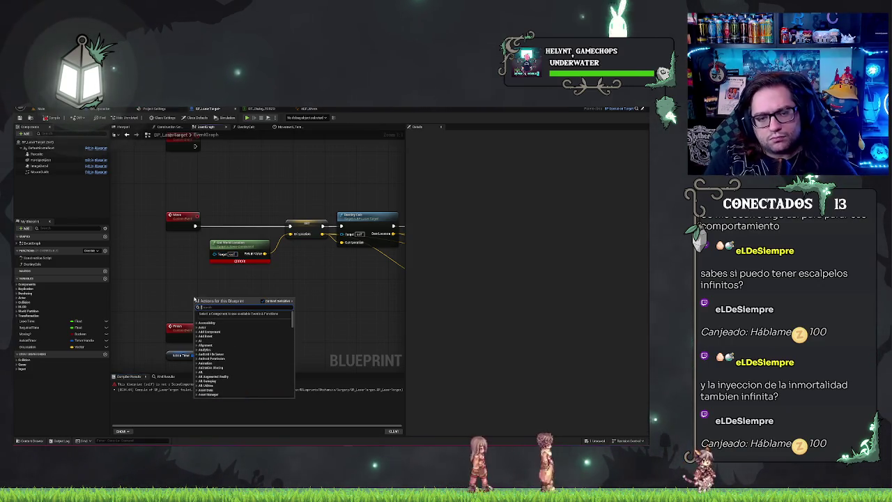
type("getcom")
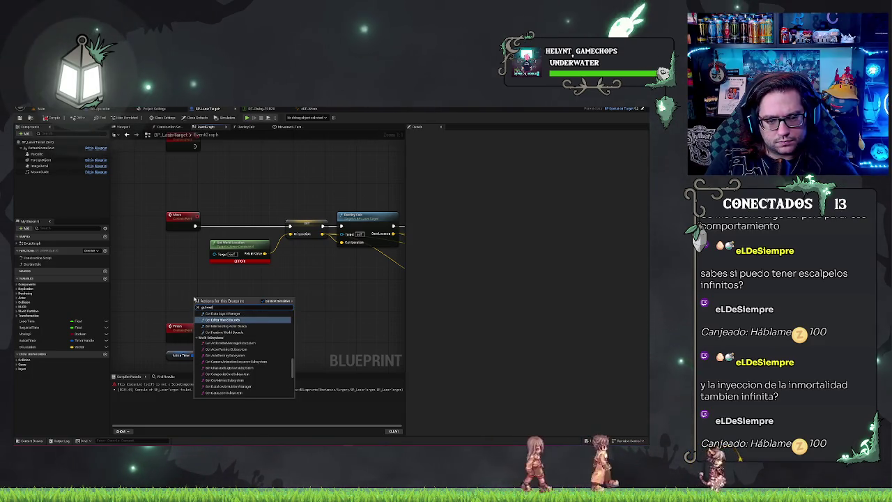
key("BackSpace")
key("BackSpace")
key("BackSpace")
type("location")
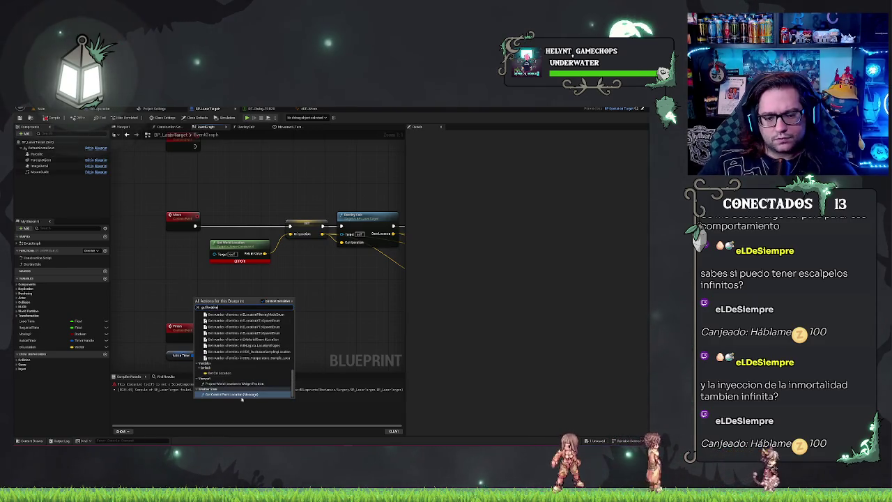
scroll(244, 362, "up", 5)
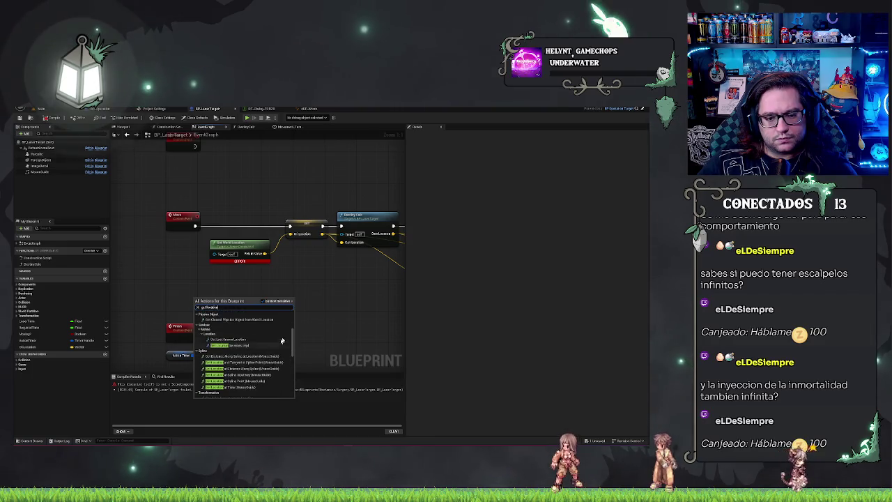
scroll(278, 345, "down", 1)
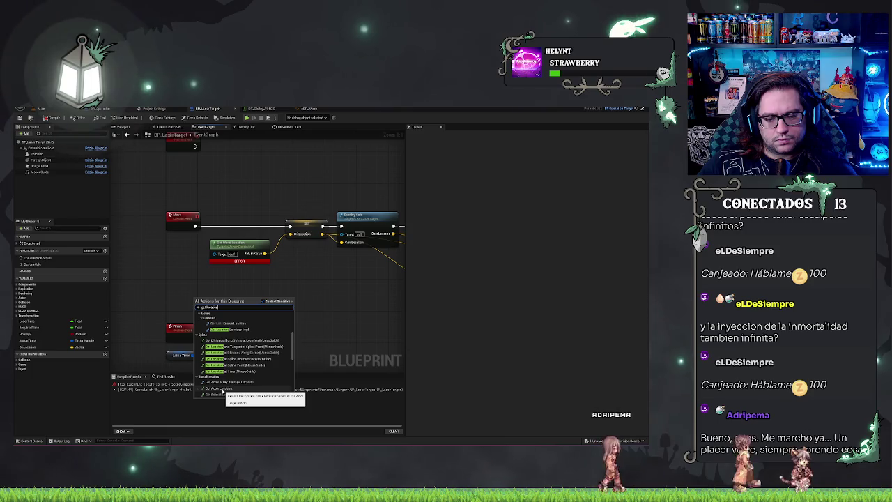
scroll(224, 369, "up", 5)
scroll(224, 366, "down", 5)
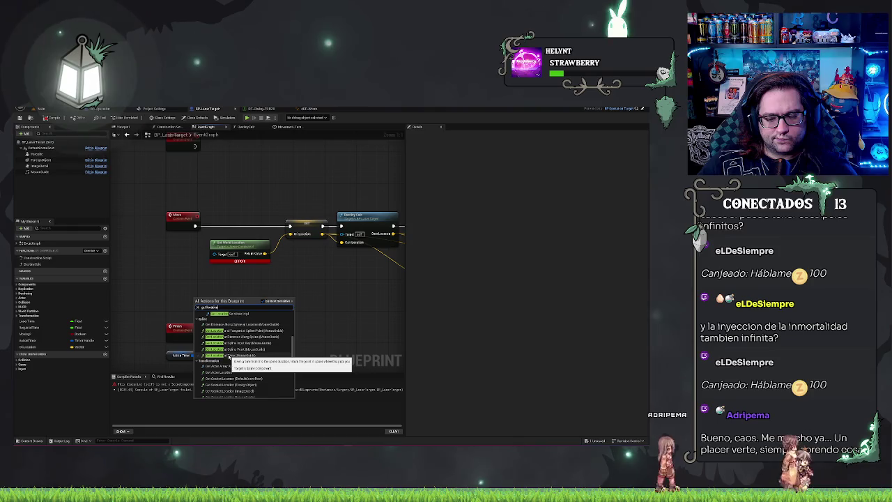
scroll(230, 357, "up", 3)
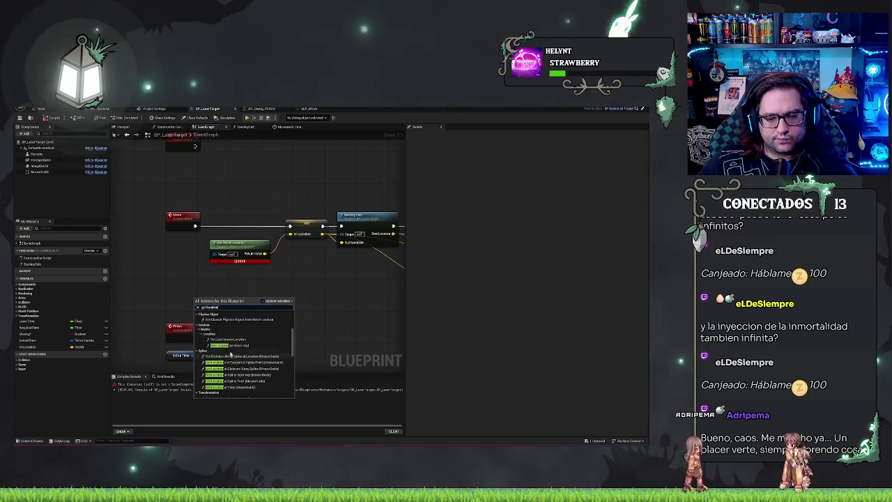
scroll(265, 335, "down", 10)
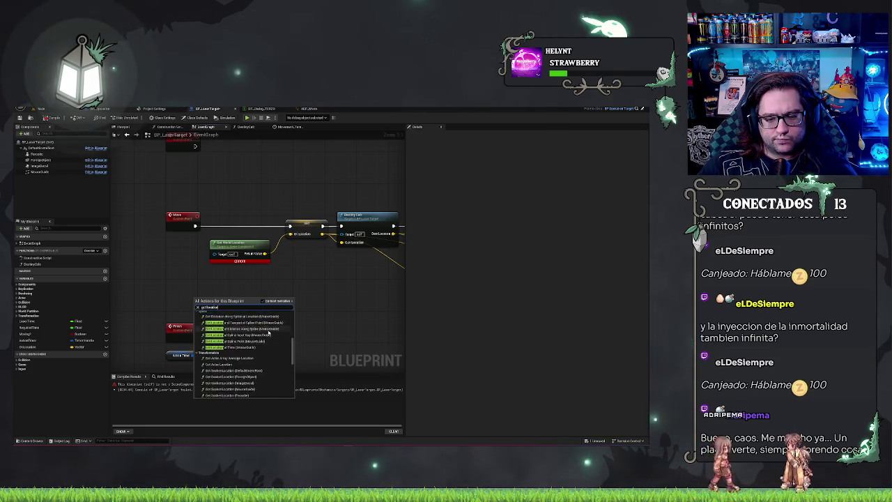
scroll(268, 333, "up", 15)
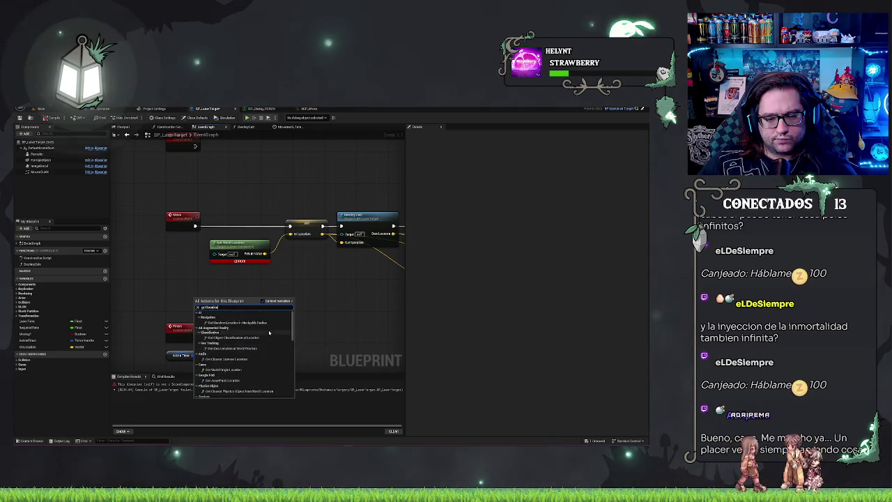
scroll(270, 334, "down", 8)
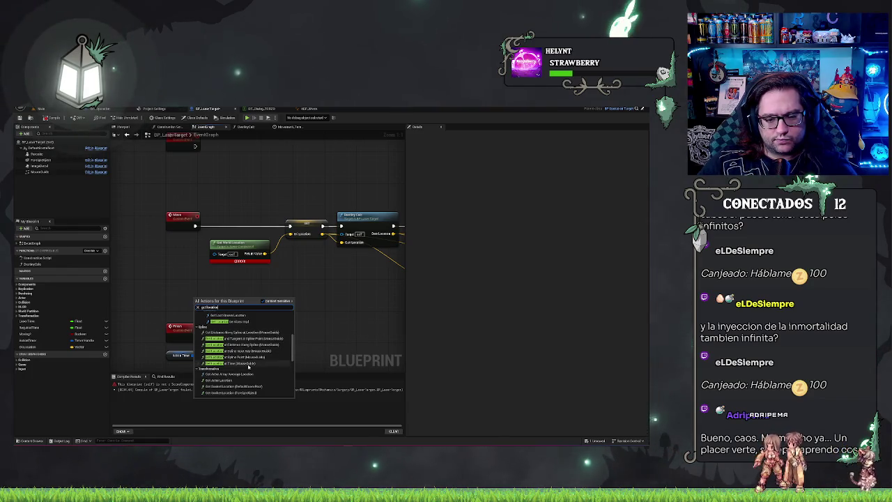
scroll(249, 368, "down", 5)
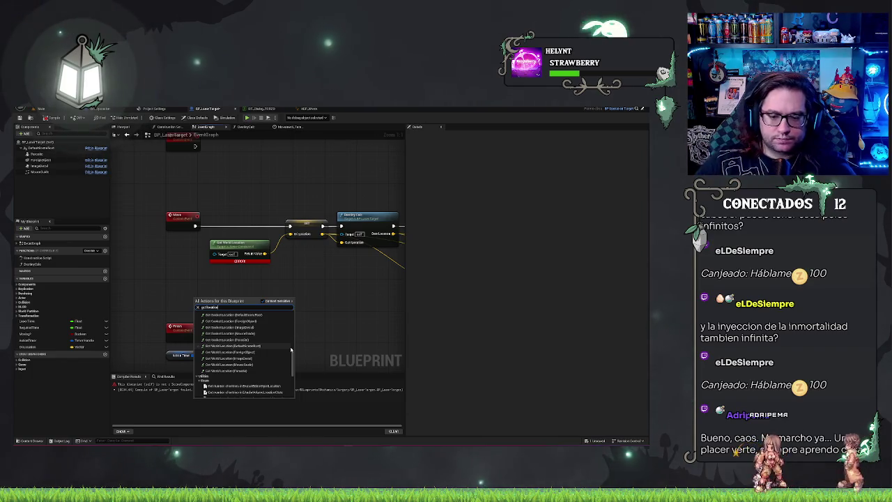
Add Get World Location for DefaultSceneRoot, wire the root to the existing node's Target, delete the duplicate.
left_click(265, 346)
left_click_drag(171, 285, 213, 253)
key("Delete")
left_click_drag(149, 284, 183, 253)
Connect Default Scene Root to Get World Location's Target and compile BP_LaserTarget without errors.
left_click(129, 168)
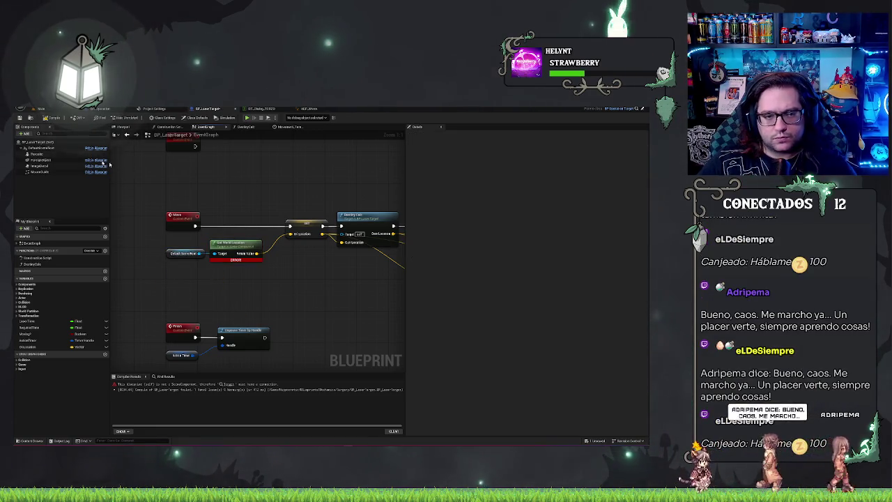
left_click(53, 118)
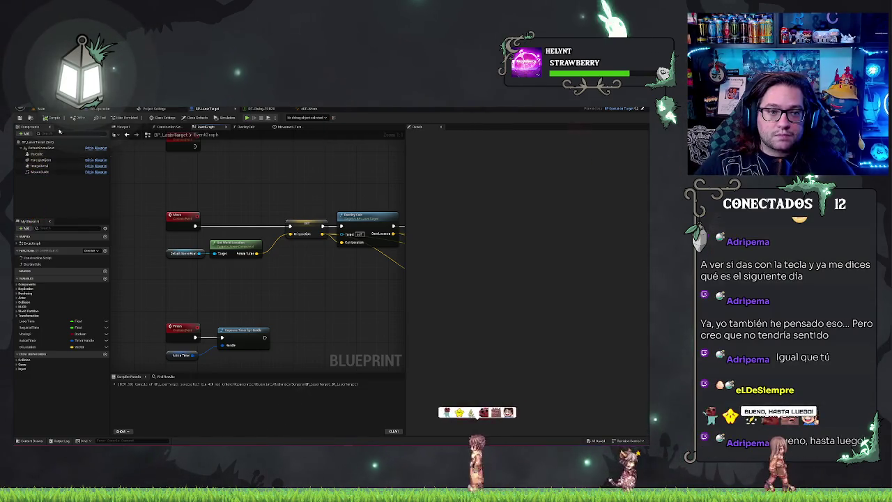
mouse_move(293, 185)
left_mouse_down()
mouse_move(237, 179)
mouse_move(285, 189)
left_mouse_up()
Review DestinyCalc's Branch and Cast To BP_Operation nodes, then return to the level viewport.
left_click(241, 127)
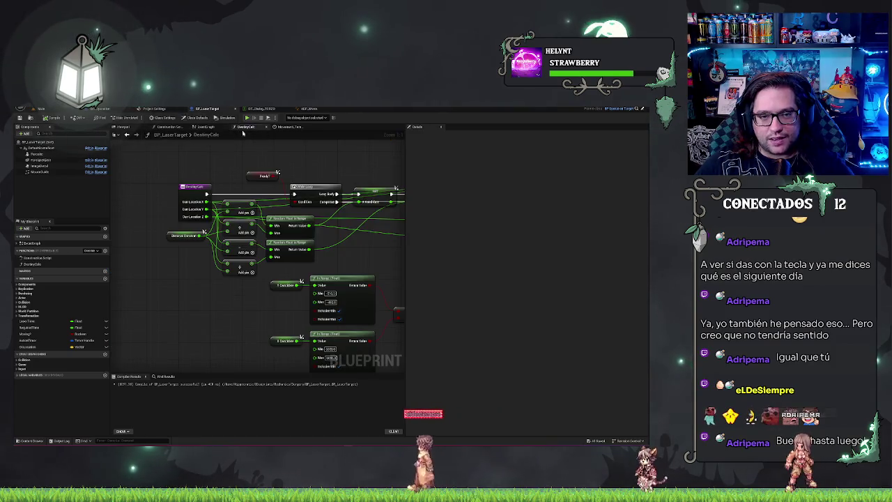
left_click_drag(258, 310, 198, 304)
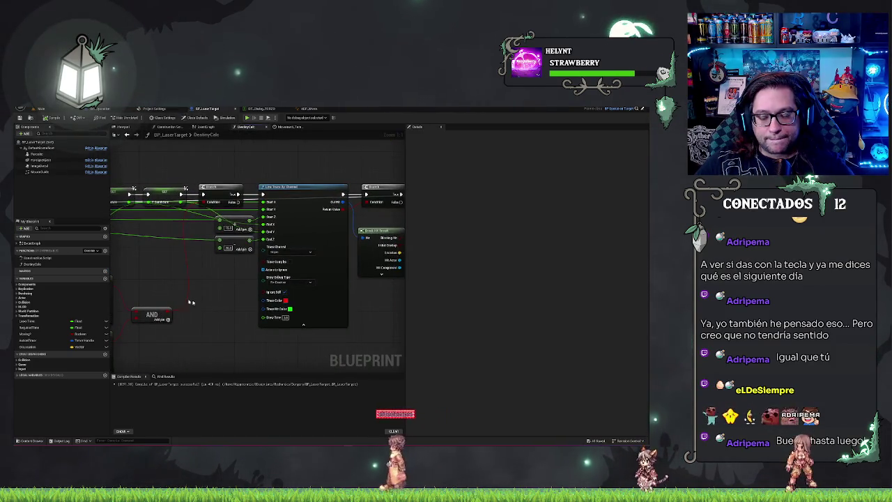
mouse_move(305, 294)
left_mouse_down()
mouse_move(259, 293)
mouse_move(344, 292)
left_mouse_up()
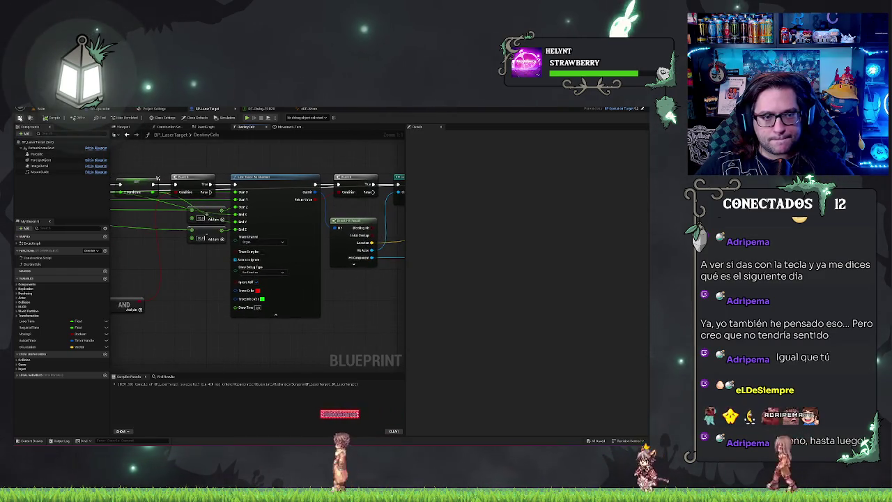
left_click(41, 109)
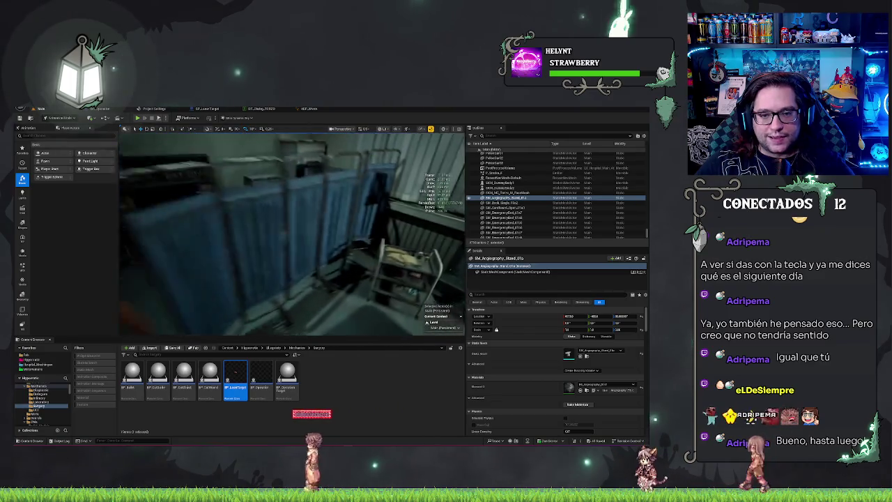
Start Play in Editor with Alt+P and close the patient dialogue.
left_click_drag(276, 288, 276, 288)
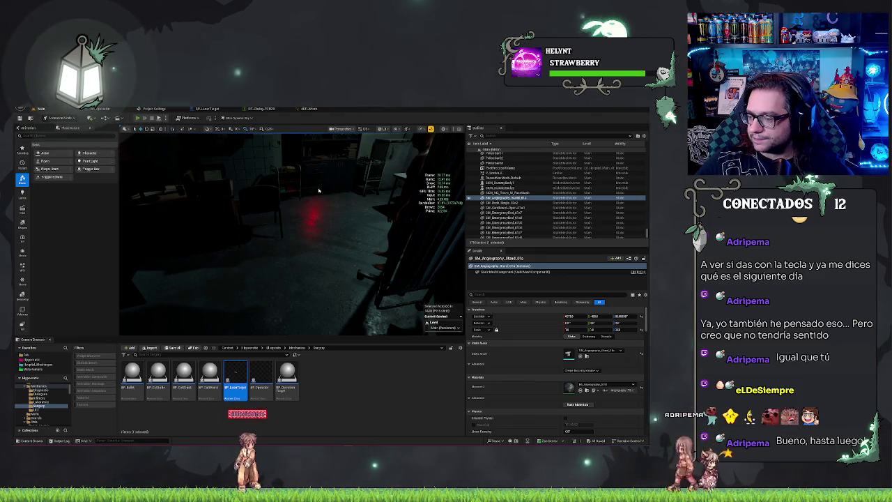
key("alt+p")
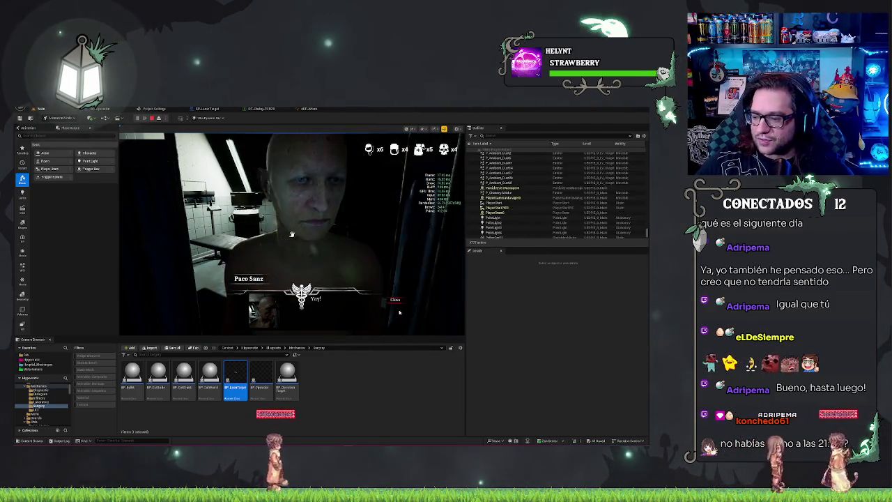
left_click(395, 300)
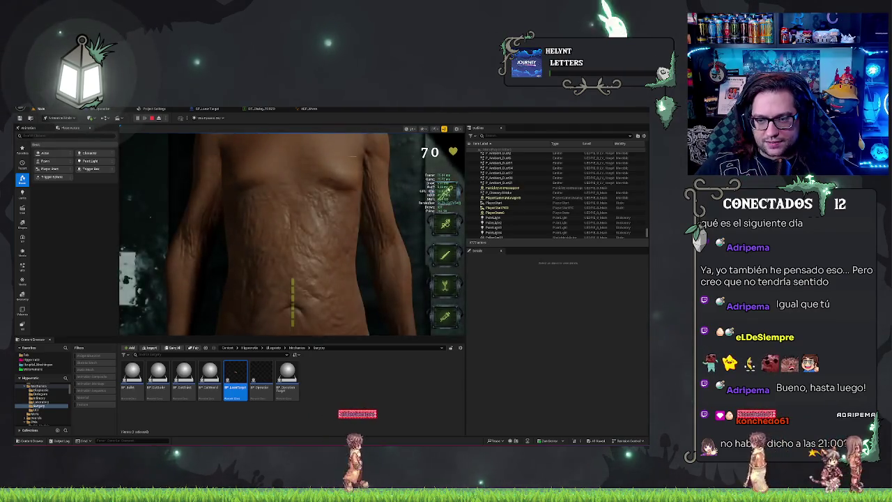
Cut the torso incision, sweep the laser tool across the intestines, and stop the session.
left_click_drag(292, 281, 292, 322)
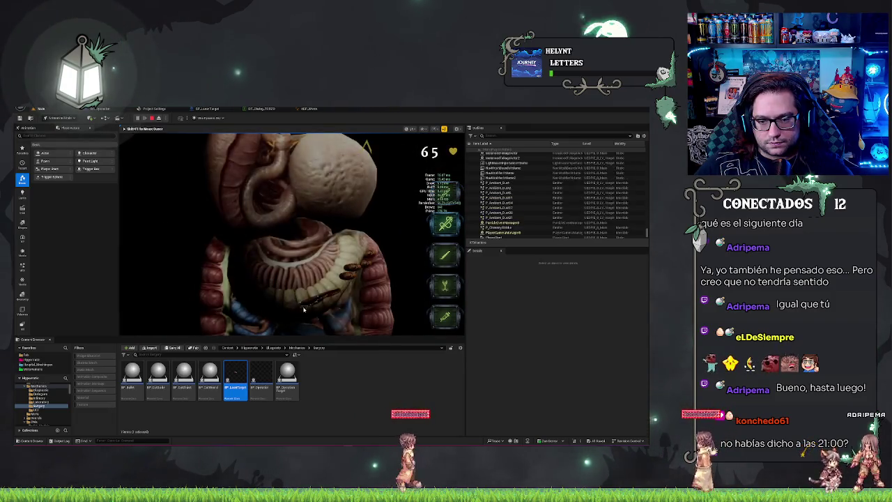
left_click(446, 285)
mouse_move(349, 276)
left_mouse_down()
mouse_move(342, 253)
mouse_move(288, 240)
mouse_move(278, 245)
mouse_move(274, 229)
mouse_move(280, 235)
mouse_move(256, 230)
mouse_move(264, 223)
left_mouse_up()
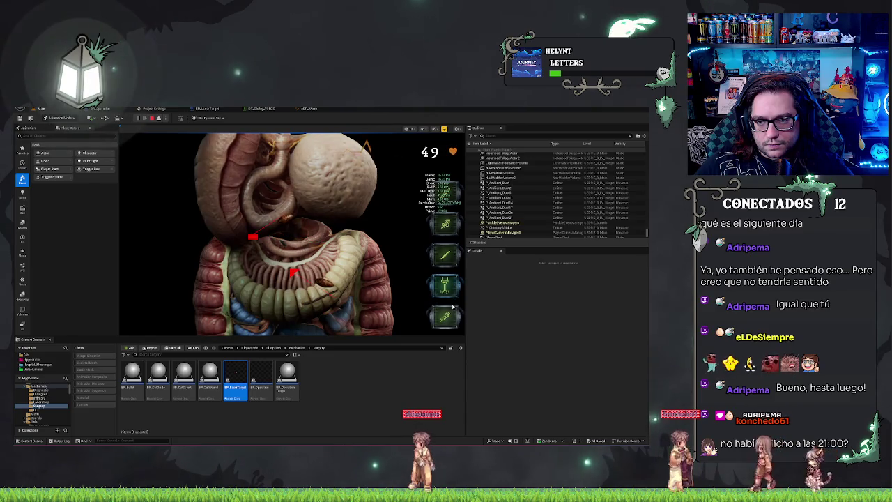
key("Escape")
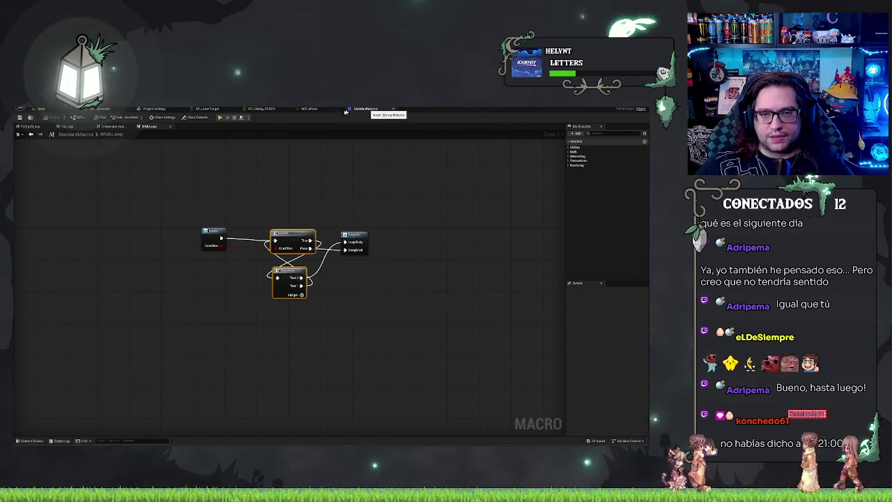
Create an Integer local variable Scope in DestinyCalc and run SET Scope before the While Loop.
left_click(311, 109)
left_click(198, 109)
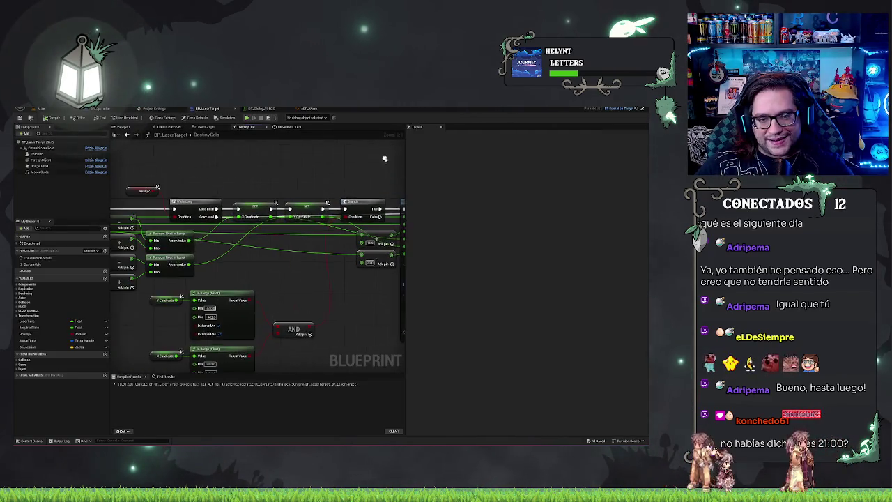
mouse_move(172, 189)
left_mouse_down()
mouse_move(309, 174)
mouse_move(252, 216)
left_mouse_up()
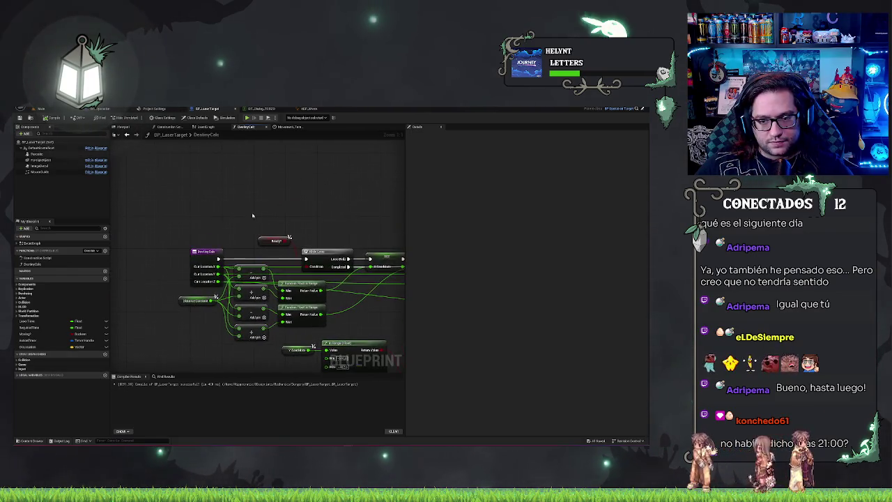
left_click(105, 375)
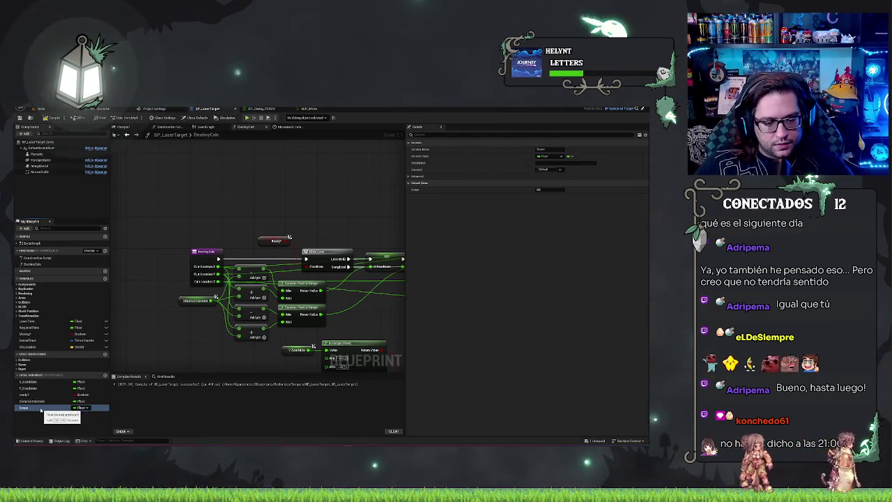
type("Scope")
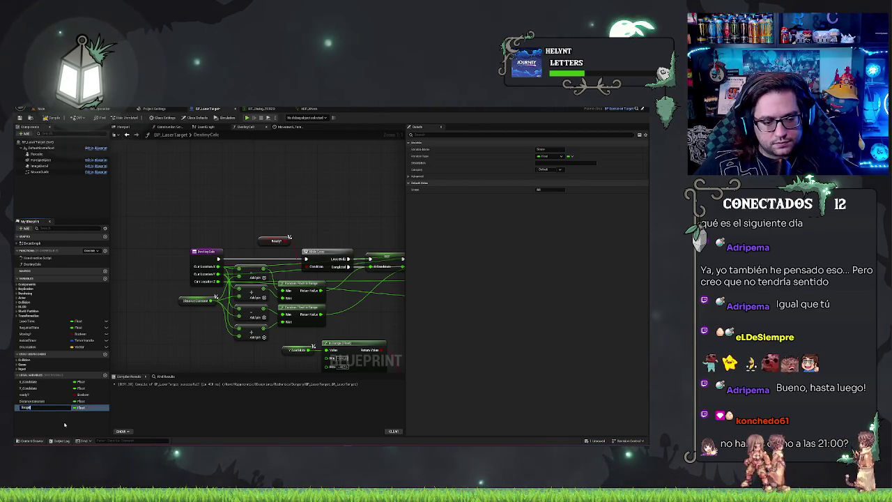
left_click_drag(42, 407, 206, 225)
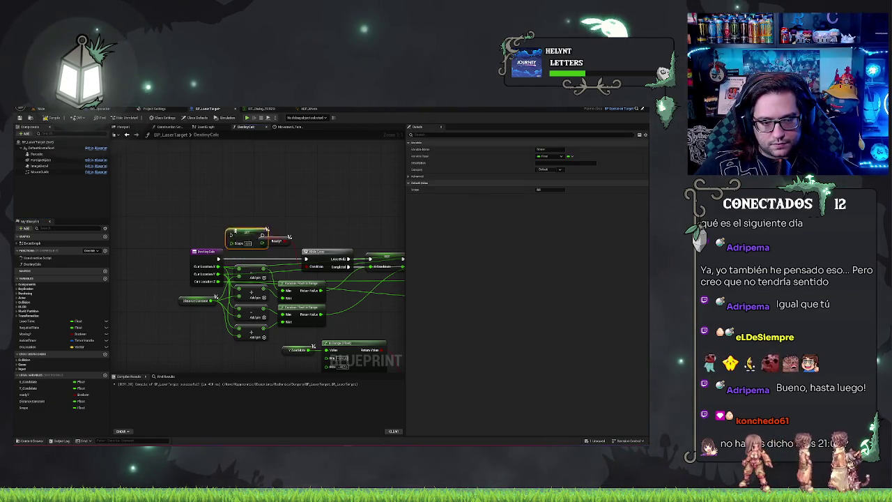
key("Delete")
left_click(82, 407)
left_click(100, 323)
left_click(79, 408)
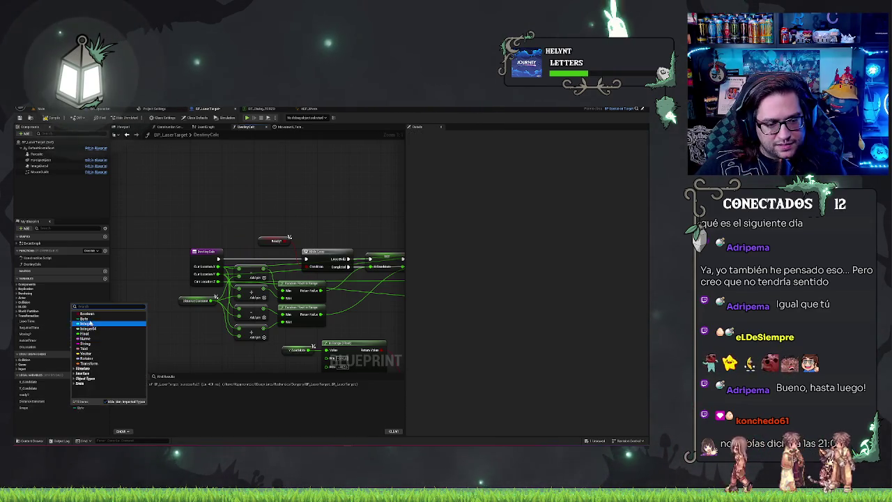
left_click(91, 324)
mouse_move(25, 409)
left_mouse_down()
mouse_move(167, 300)
mouse_move(237, 209)
left_mouse_up()
mouse_move(217, 259)
left_mouse_down()
mouse_move(231, 207)
mouse_move(278, 222)
mouse_move(305, 258)
left_mouse_up()
Add an increment (++) node on a new Scope getter.
mouse_move(350, 213)
left_mouse_down()
mouse_move(319, 223)
mouse_move(286, 199)
left_mouse_up()
mouse_move(335, 297)
left_mouse_down()
mouse_move(279, 307)
mouse_move(247, 246)
mouse_move(203, 299)
left_mouse_up()
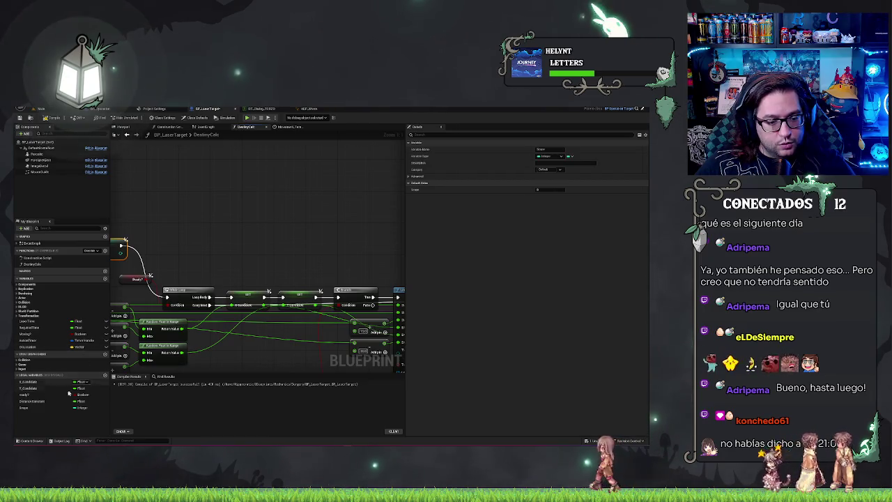
left_click_drag(168, 263, 211, 267)
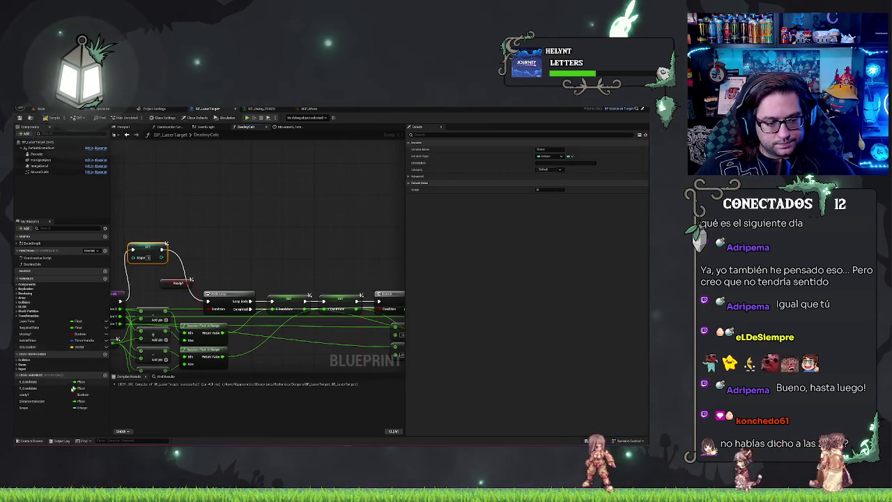
mouse_move(24, 409)
left_mouse_down()
mouse_move(227, 259)
mouse_move(259, 262)
left_mouse_up()
type("++")
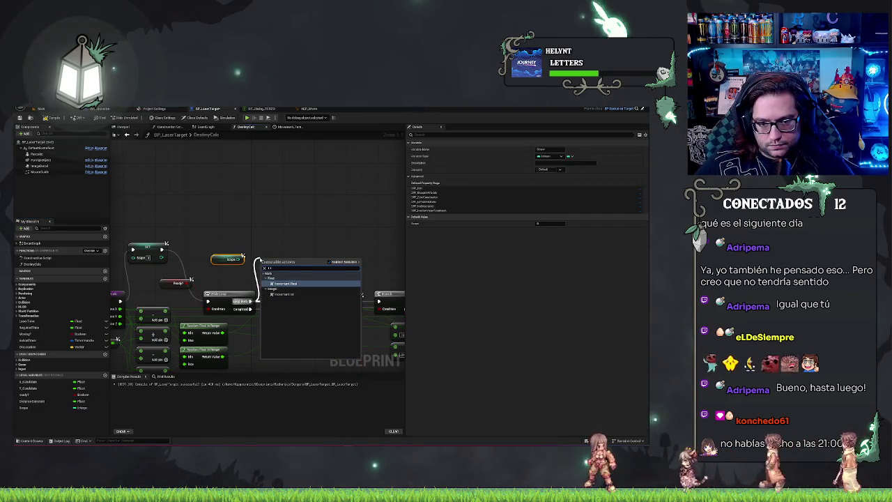
left_click(288, 295)
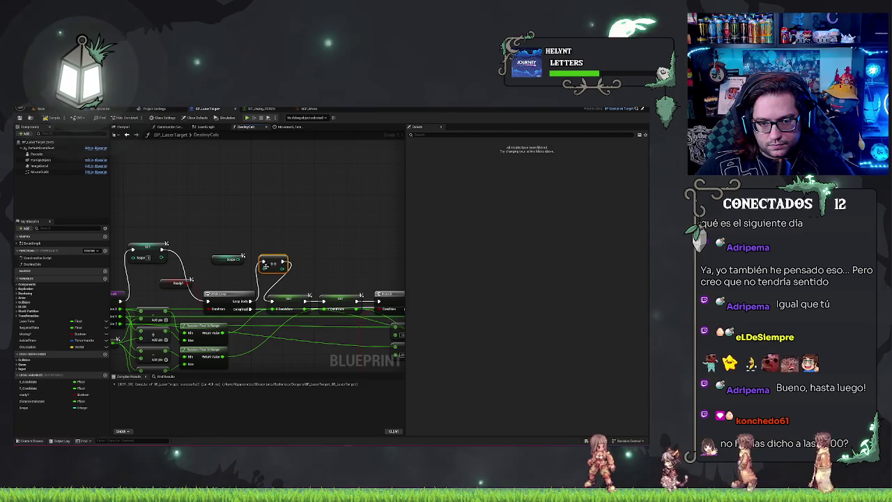
Add an integer comparison after the increment and drive a new Branch from its result.
left_click(224, 268)
mouse_move(341, 258)
left_mouse_down()
mouse_move(277, 260)
mouse_move(253, 276)
left_mouse_up()
type("int")
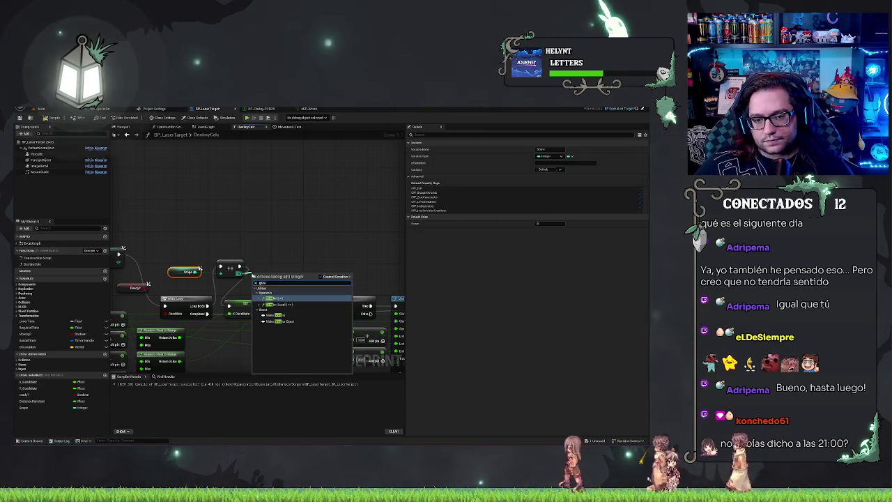
key("Return")
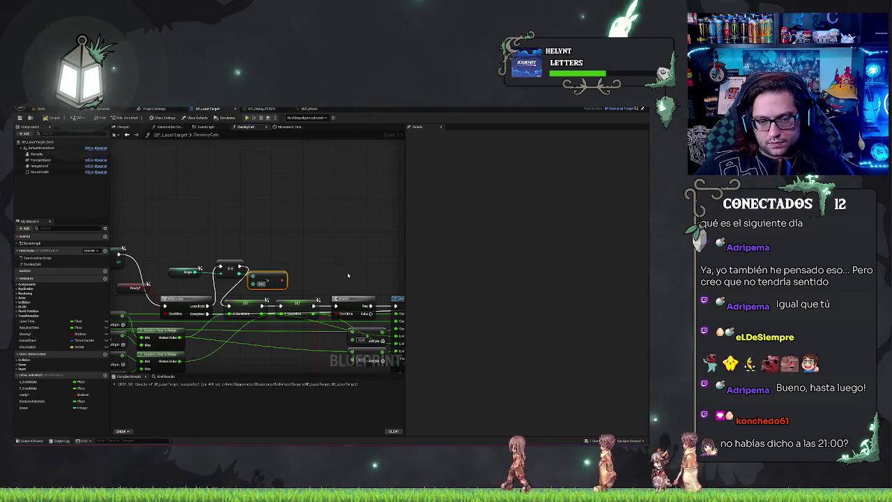
left_click_drag(282, 280, 286, 258)
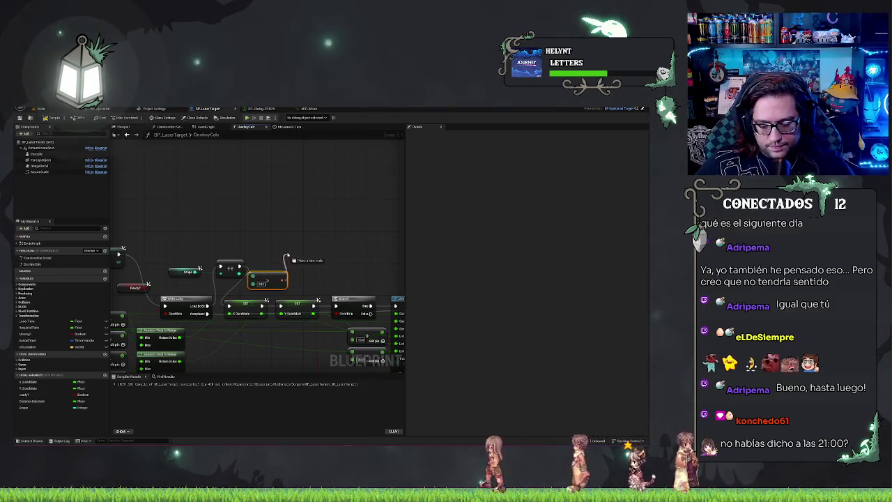
left_click(305, 235)
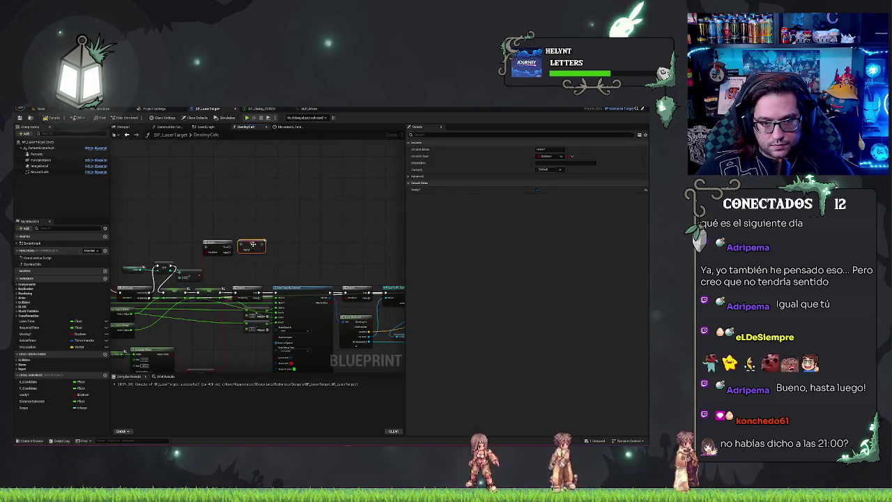
Connect the Scope comparison result to the DestinyCalc Branch's Condition input.
scroll(279, 259, "up", 3)
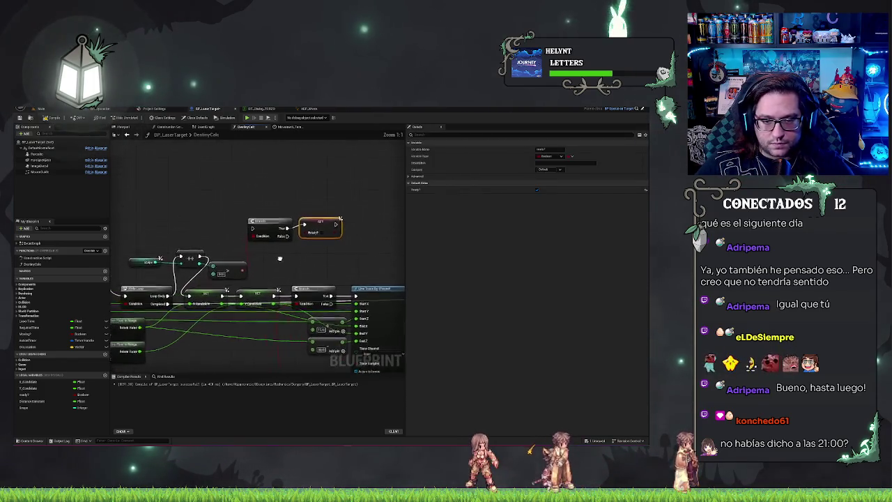
mouse_move(283, 236)
left_mouse_down()
mouse_move(245, 269)
mouse_move(276, 253)
left_mouse_up()
left_click_drag(203, 258, 254, 233)
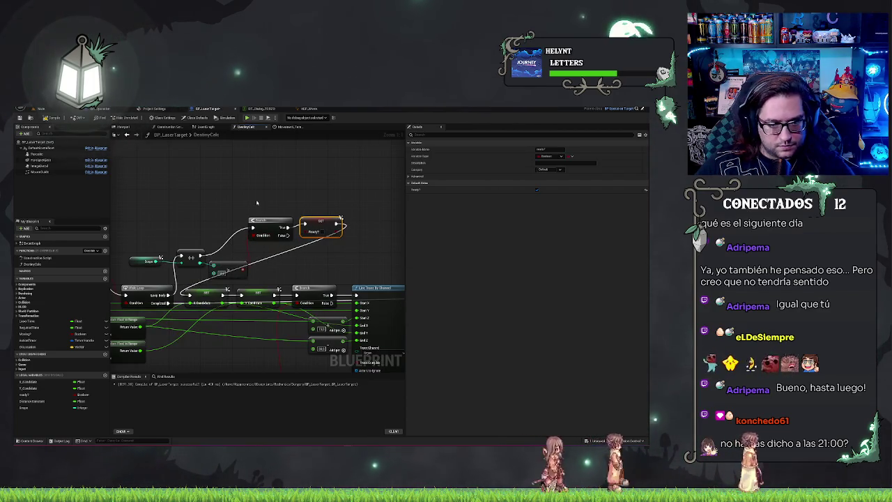
Save and compile BP_LaserTarget, then go back to the level viewport.
key("ctrl+s")
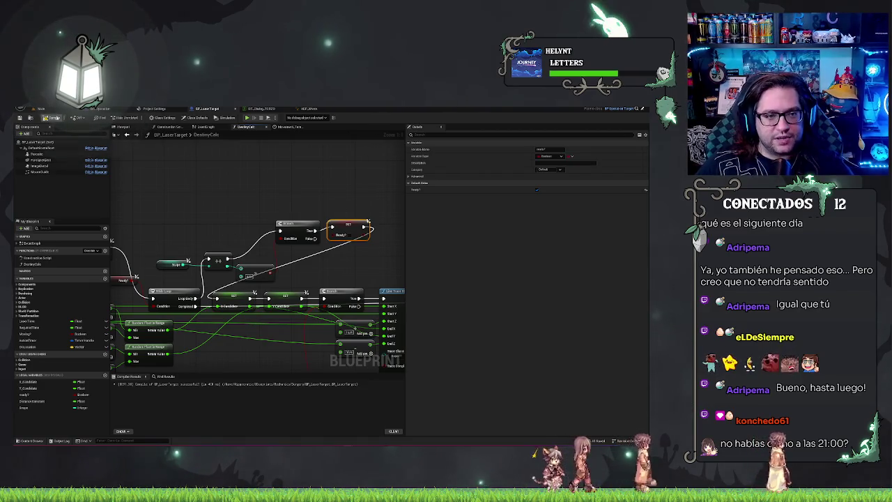
left_click(46, 116)
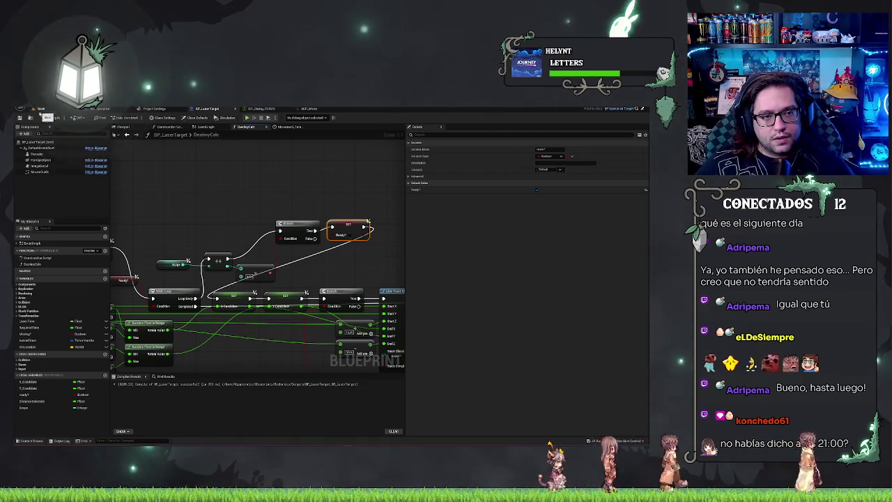
left_click(40, 108)
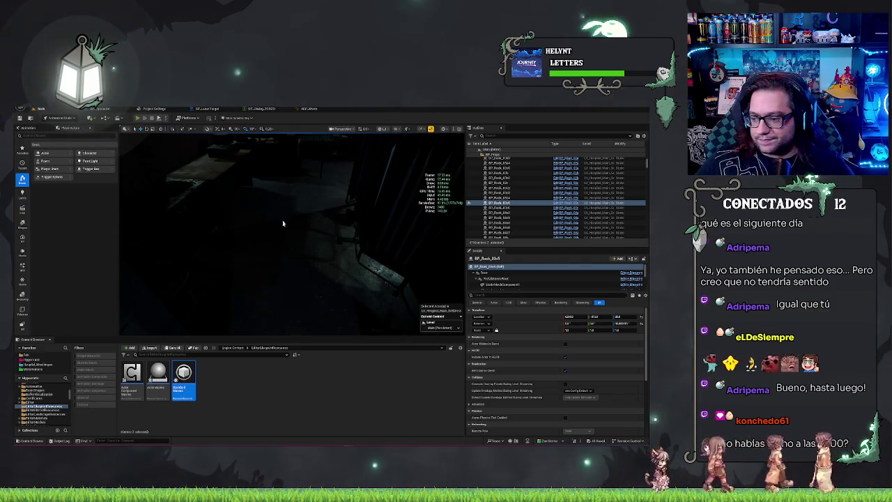
Play-test the surgery level, accept the ready prompt, and eject with F8 to inspect the scene.
key("alt+p")
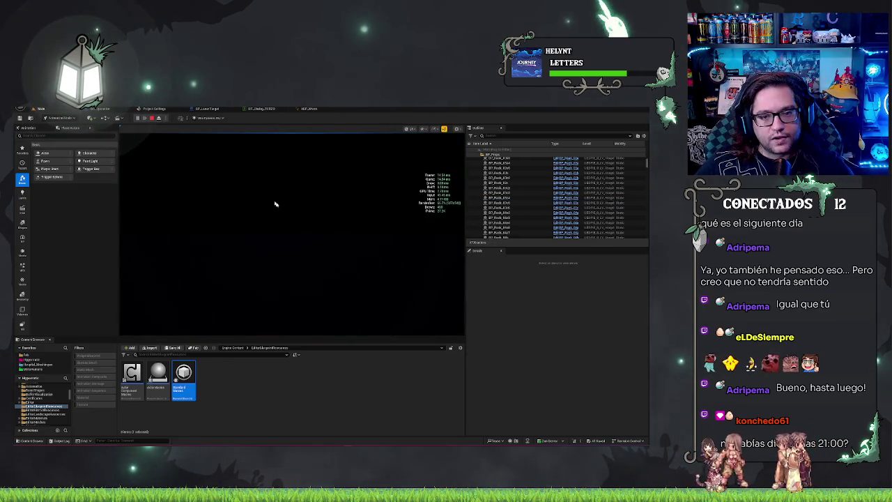
key("Escape")
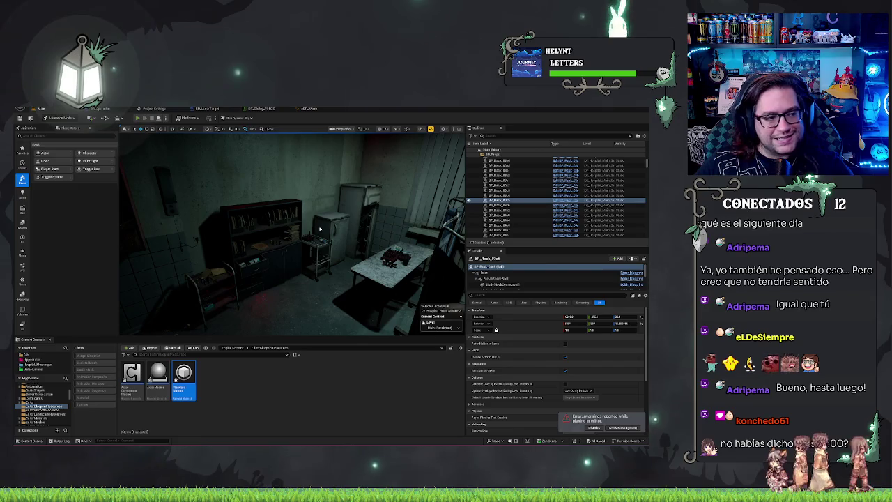
key("alt+p")
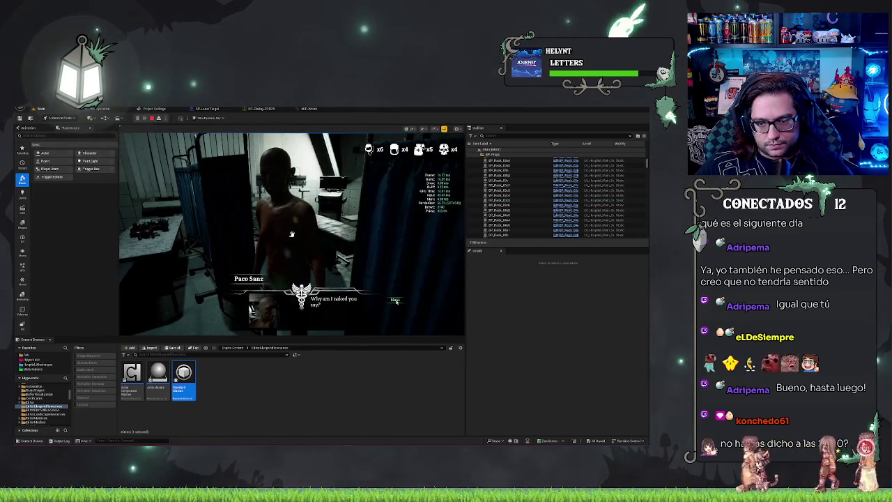
left_click(394, 311)
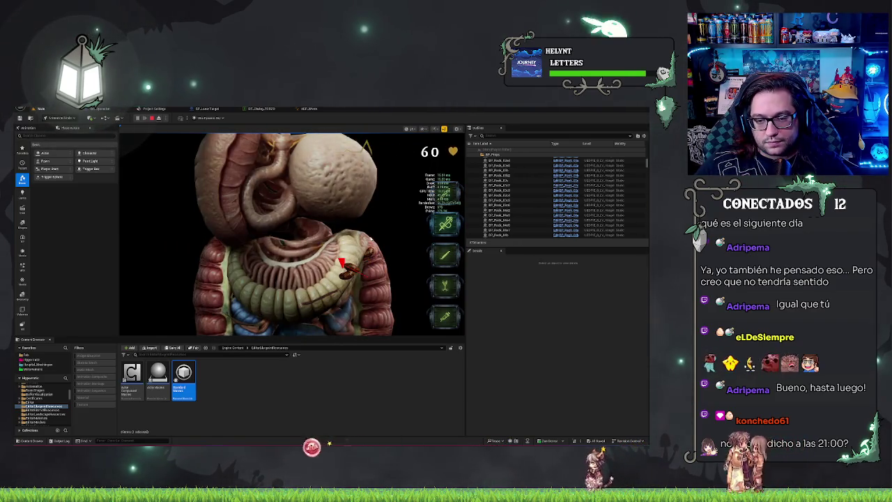
key("F8")
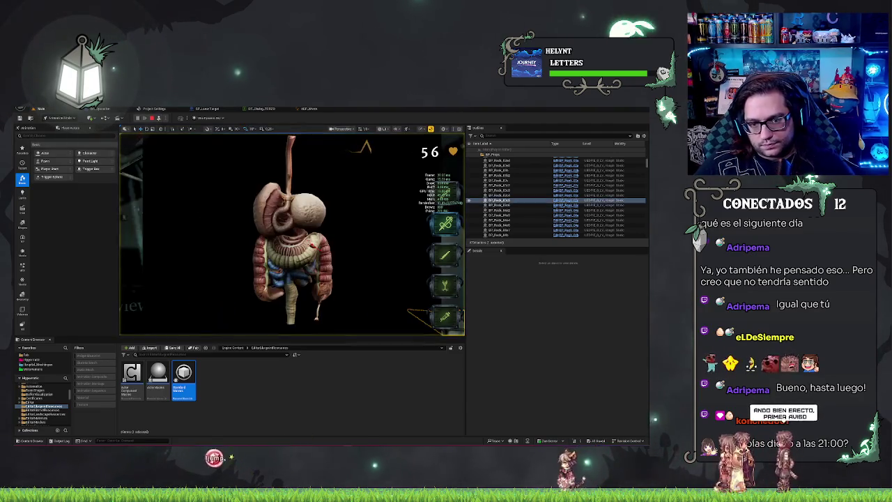
scroll(370, 333, "down", 2)
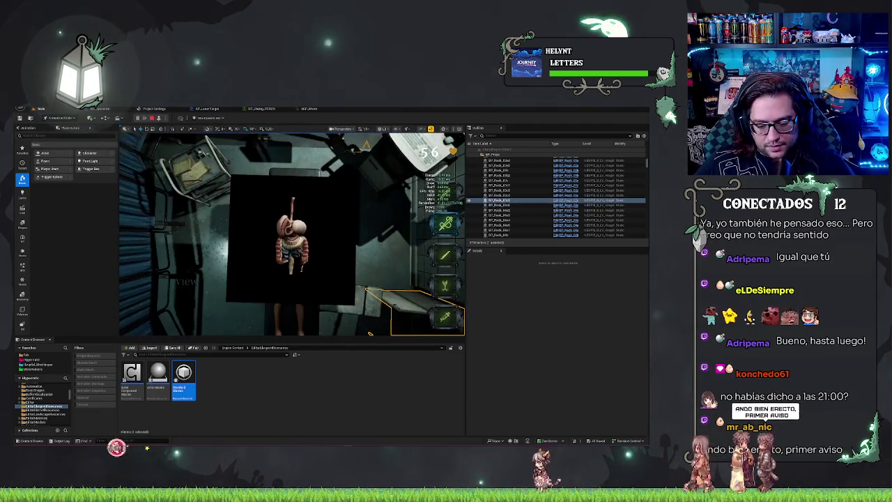
key("F8")
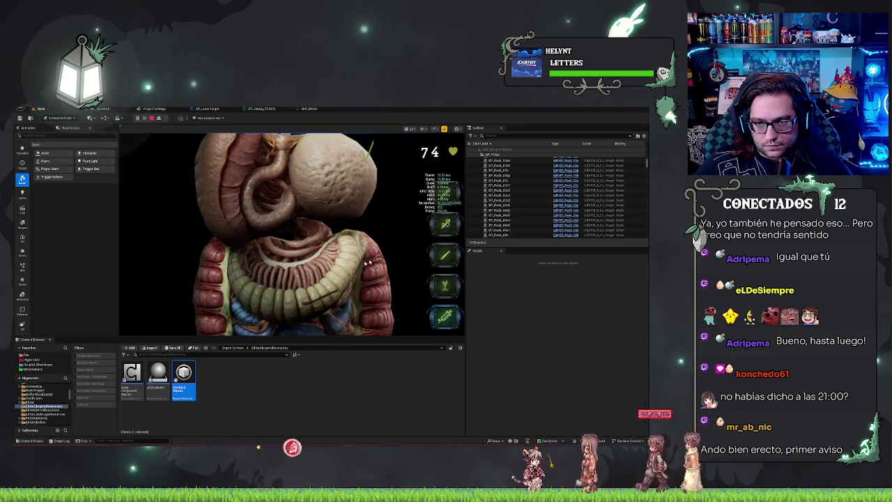
key("F8")
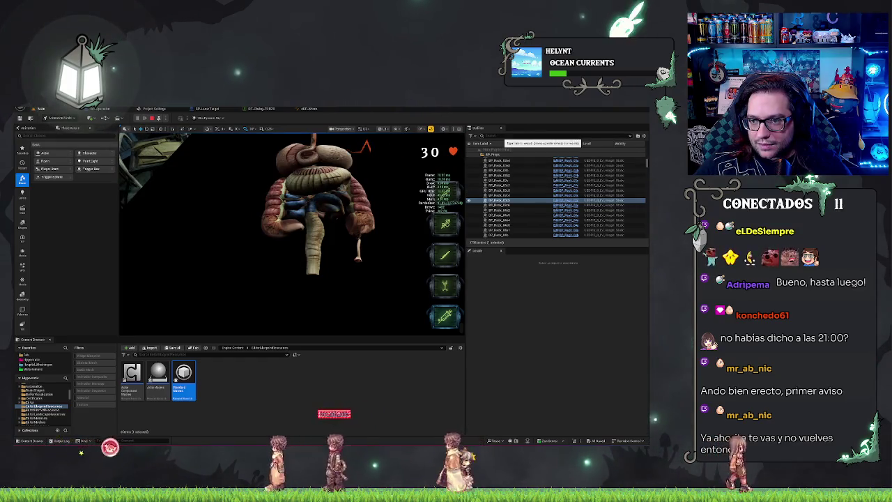
Find BP_LaserTarget0 via an Outliner search for 'las', then open the BP_LaserTarget Blueprint.
left_click(508, 136)
type("las")
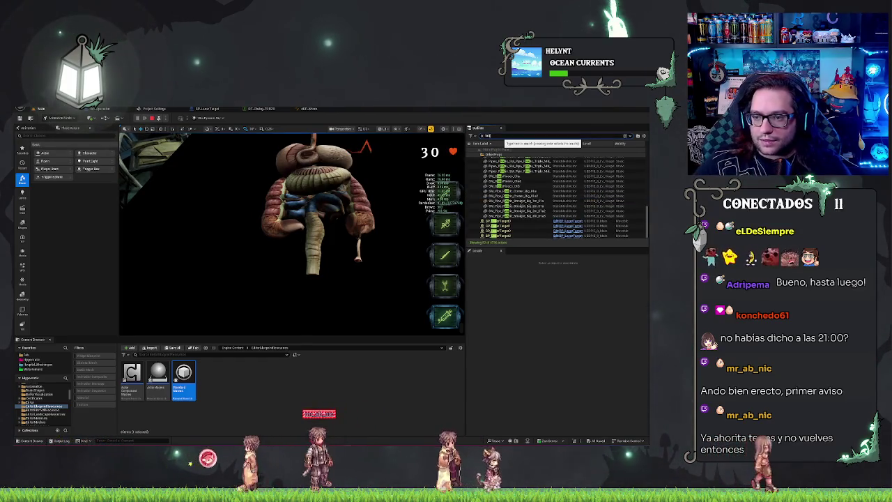
left_click(496, 221)
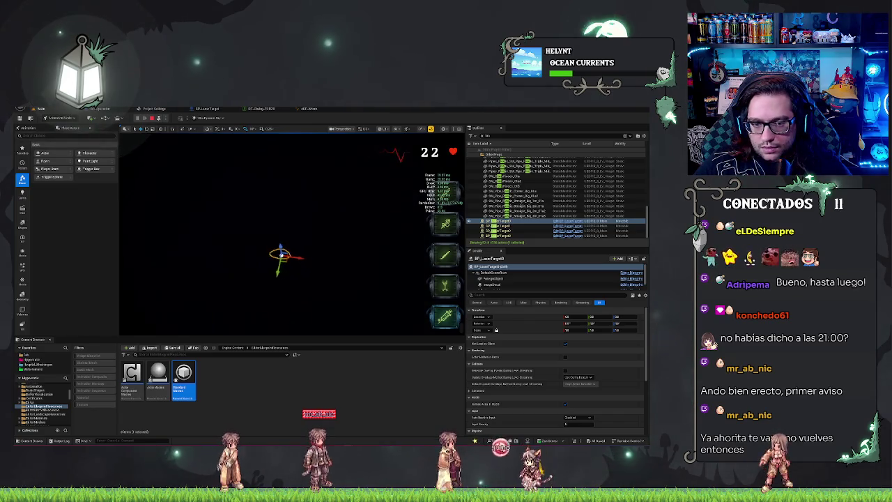
left_click(302, 153)
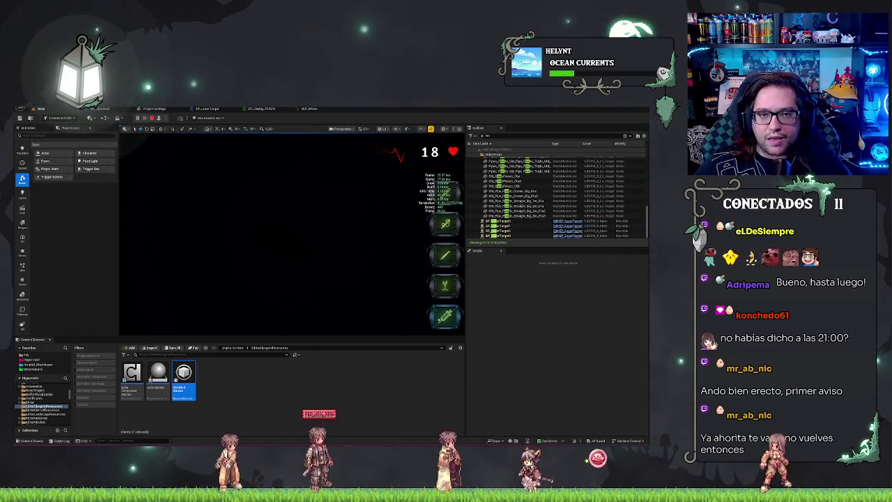
left_click(202, 109)
mouse_move(316, 201)
left_mouse_down()
mouse_move(348, 203)
mouse_move(245, 190)
left_mouse_up()
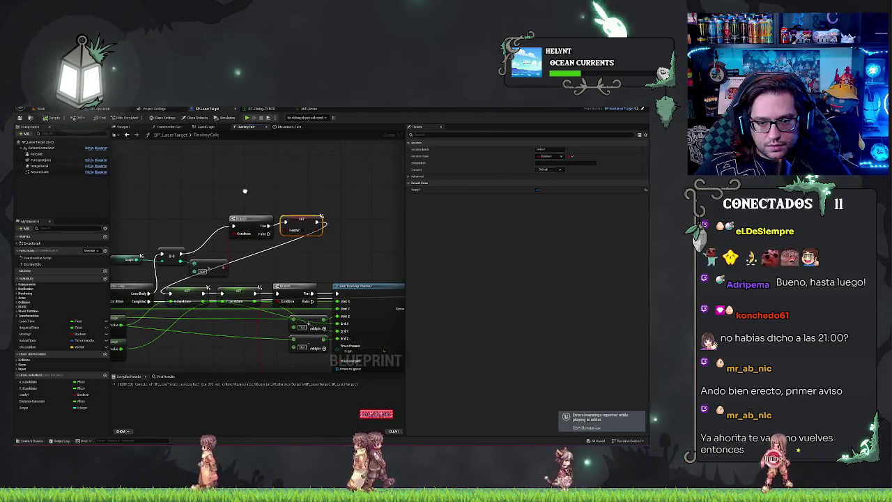
Deselect the SET Ready? node and bring the DestinyCalc line trace nodes into view.
mouse_move(342, 207)
left_mouse_down()
mouse_move(333, 201)
mouse_move(299, 216)
mouse_move(259, 204)
mouse_move(292, 186)
mouse_move(370, 193)
left_mouse_up()
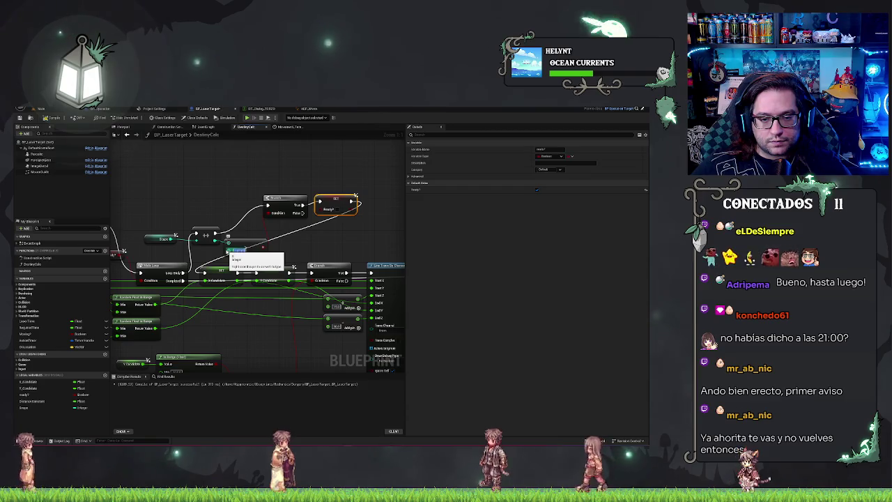
left_click(277, 225)
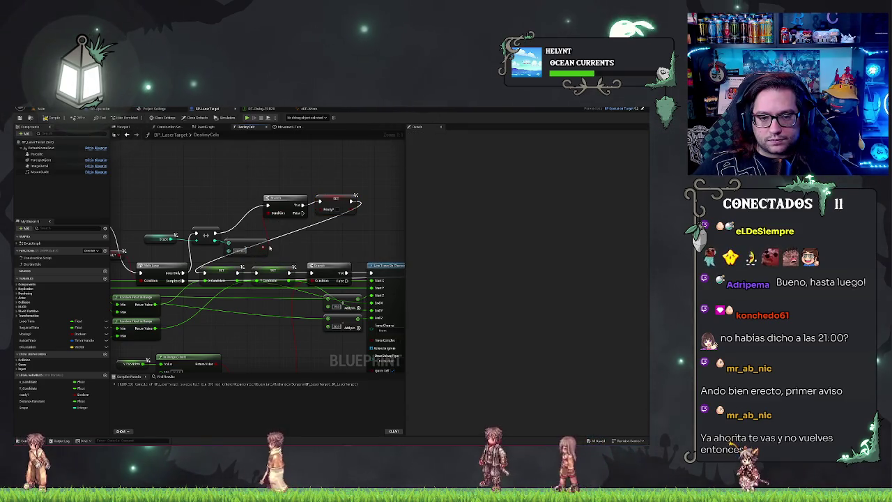
mouse_move(351, 183)
left_mouse_down()
mouse_move(319, 193)
mouse_move(391, 184)
left_mouse_up()
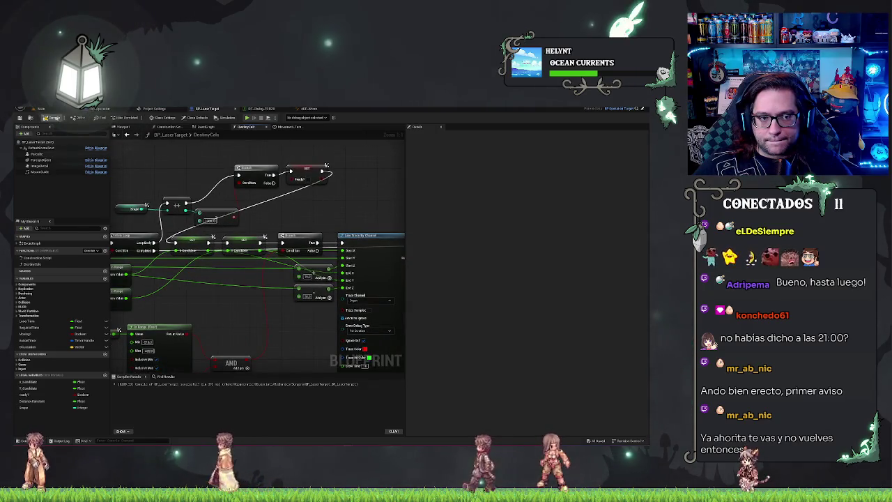
left_click_drag(447, 320, 376, 278)
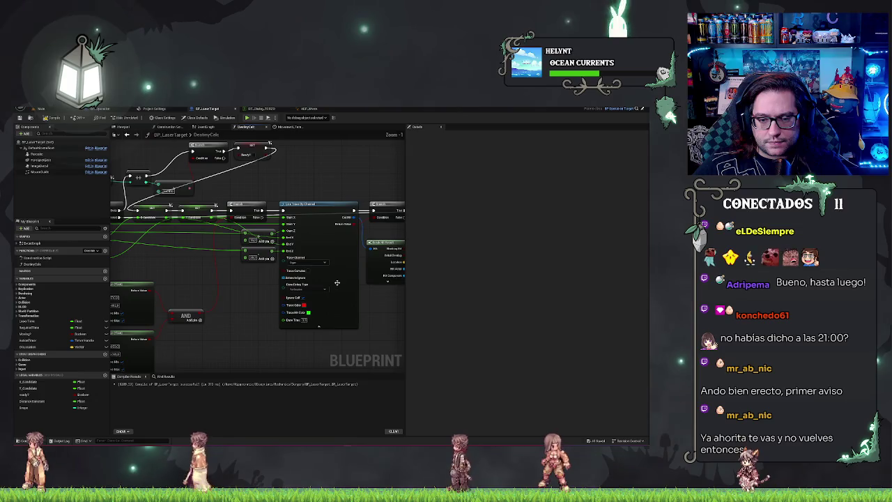
left_click_drag(294, 281, 304, 272)
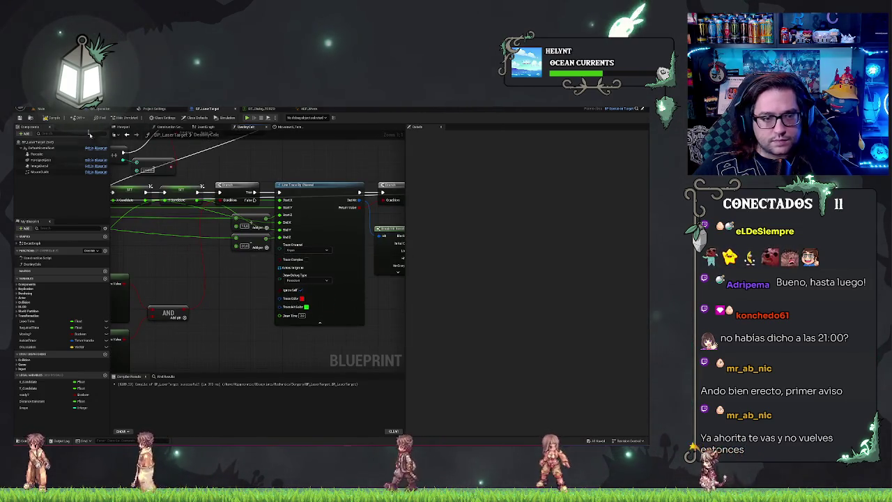
Recompile BP_LaserTarget, return to the level editor, and select the BP_MC character.
left_click(51, 117)
left_click(43, 109)
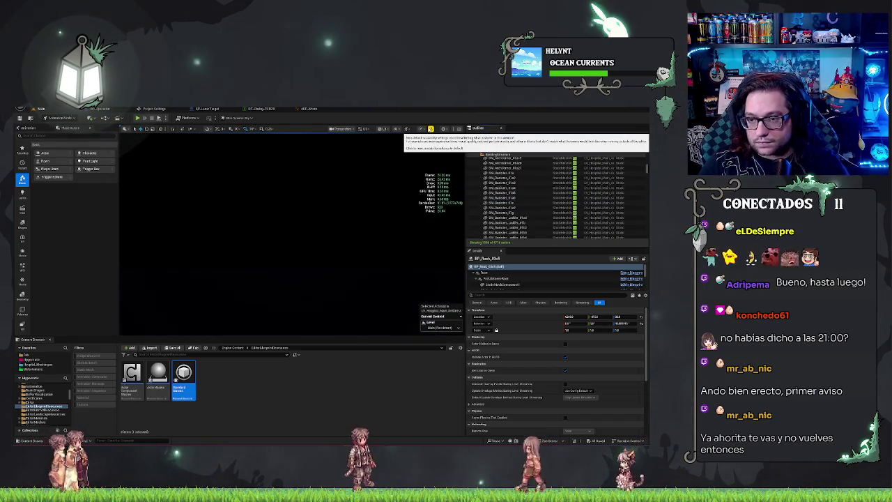
left_click(497, 154)
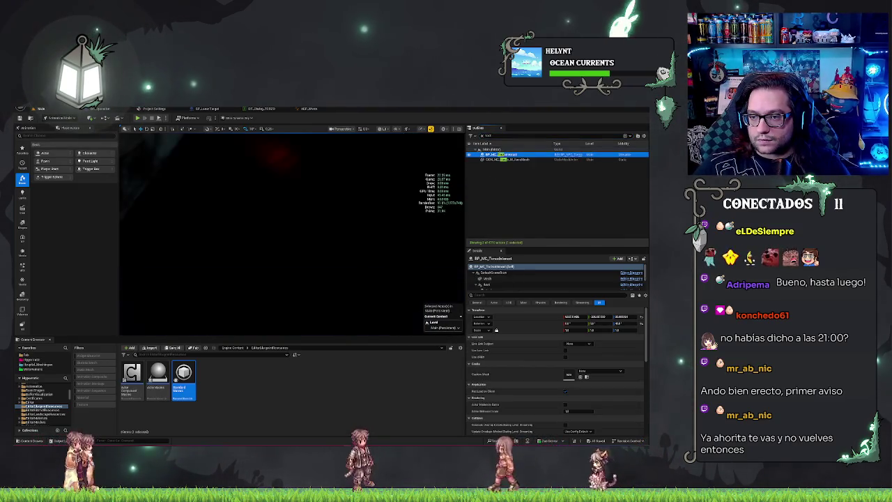
Play-test with BP_MC, dismiss the dialogue, use a surgery tool on the organs, then stop the session.
left_click_drag(379, 211, 186, 132)
left_click(138, 119)
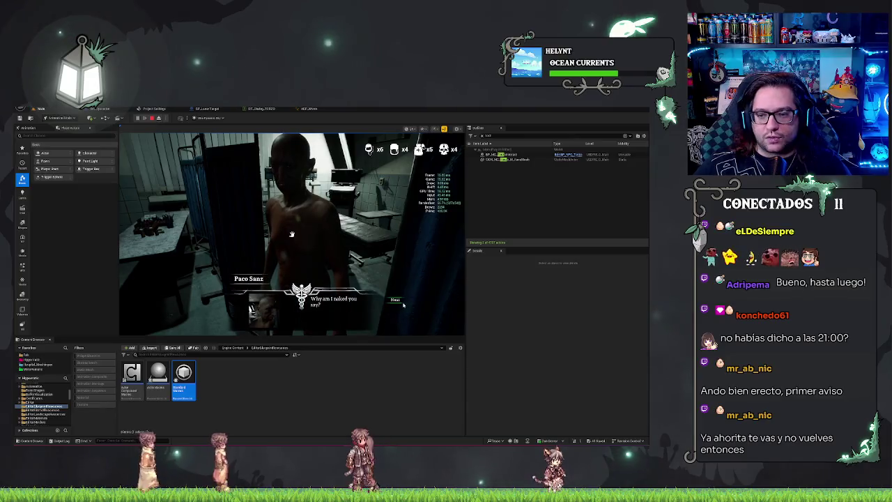
left_click(396, 306)
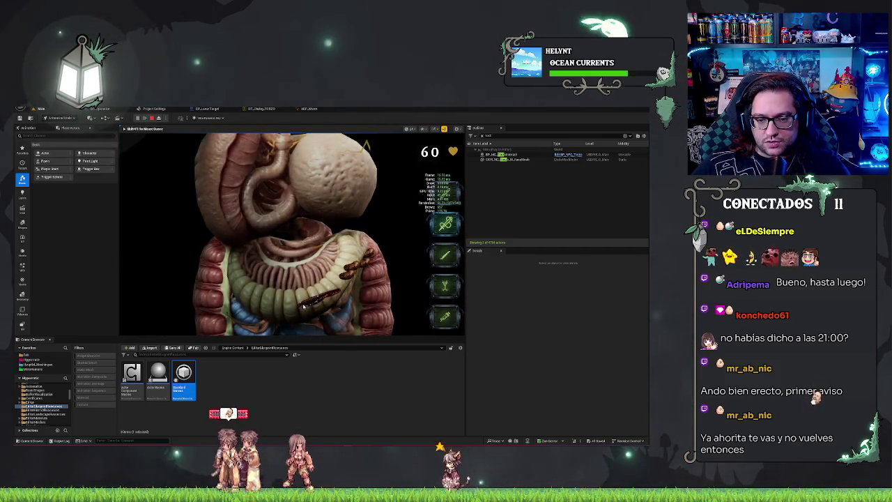
left_click(445, 316)
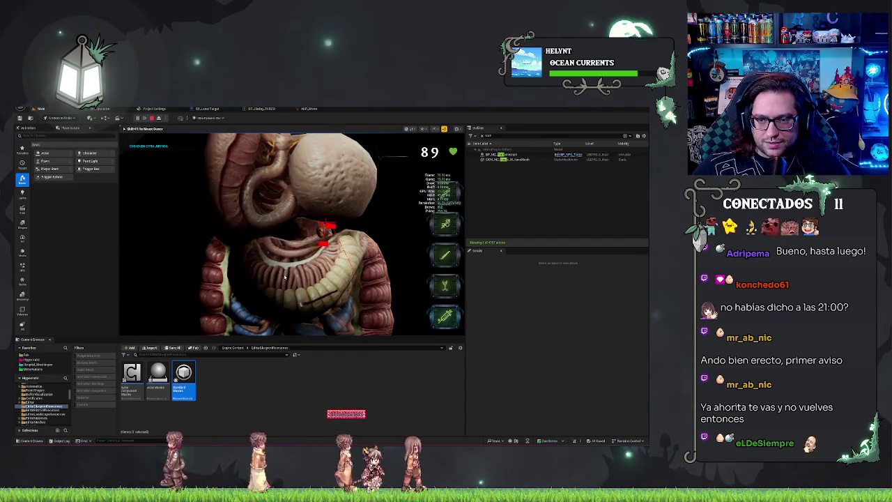
key("F8")
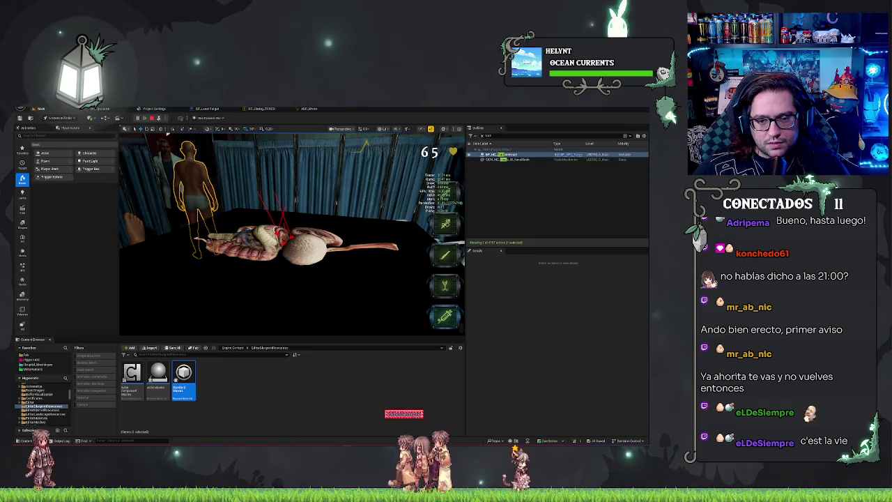
key("Escape")
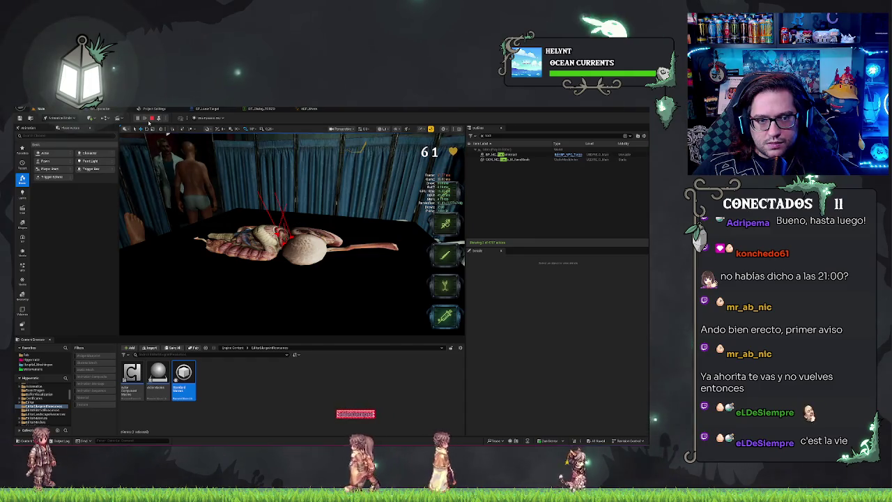
key("Escape")
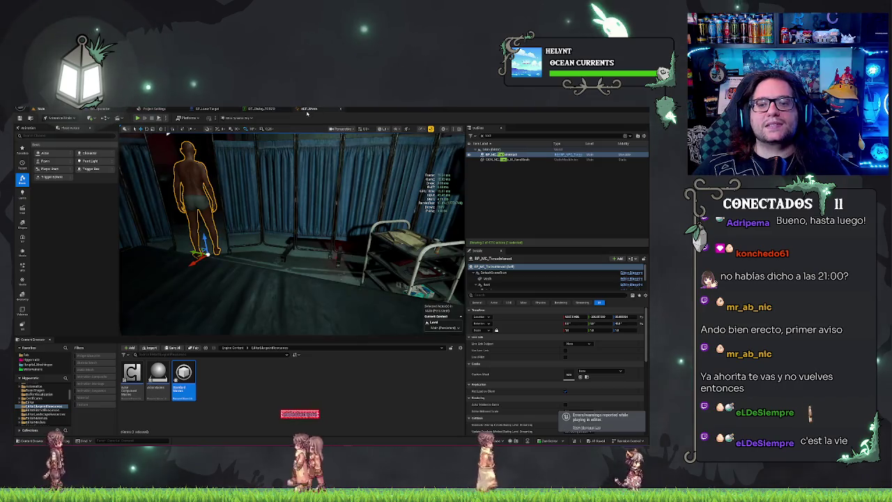
Switch through the editor tabs back to BP_LaserTarget's DestinyCalc function graph.
left_click(309, 109)
left_click(155, 108)
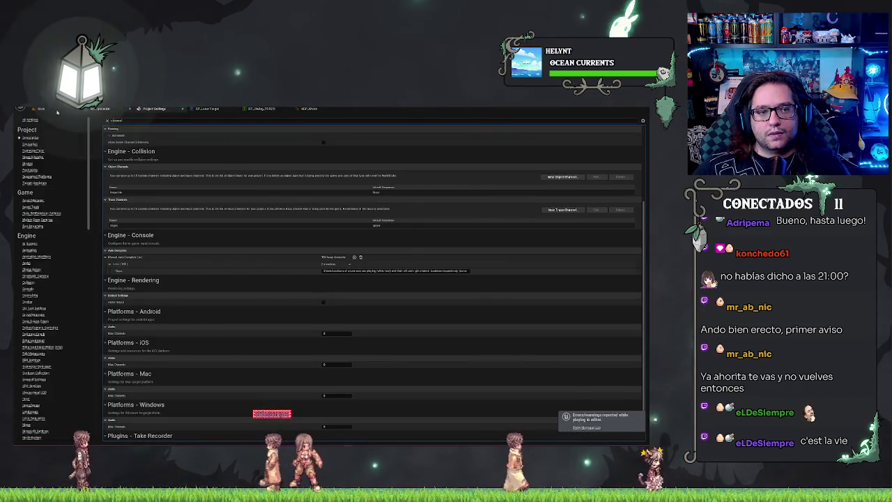
left_click(41, 109)
left_click(206, 109)
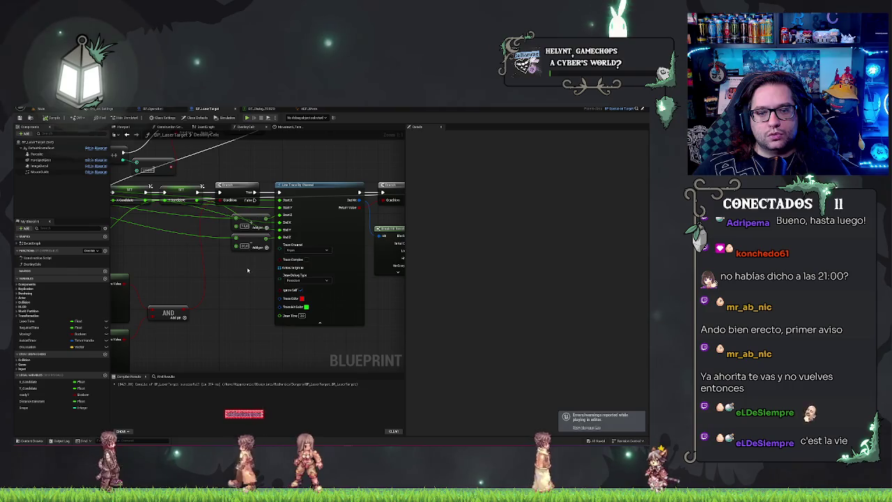
left_click(207, 126)
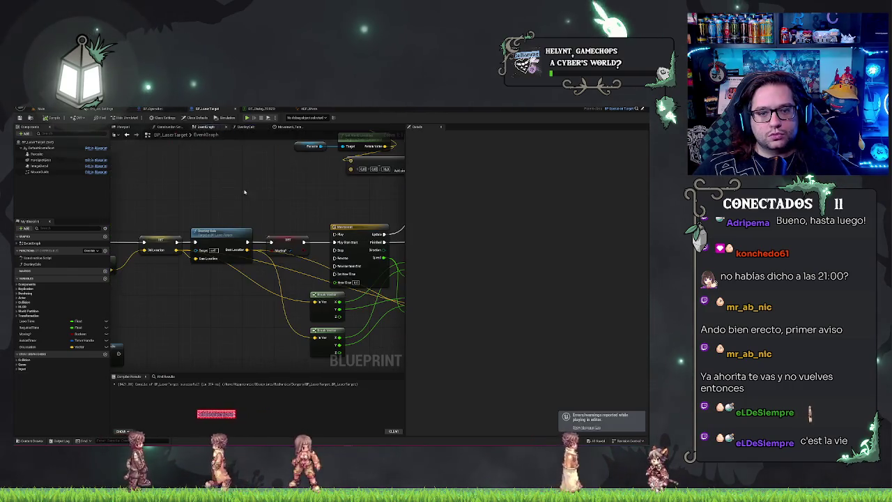
left_click_drag(281, 207, 249, 212)
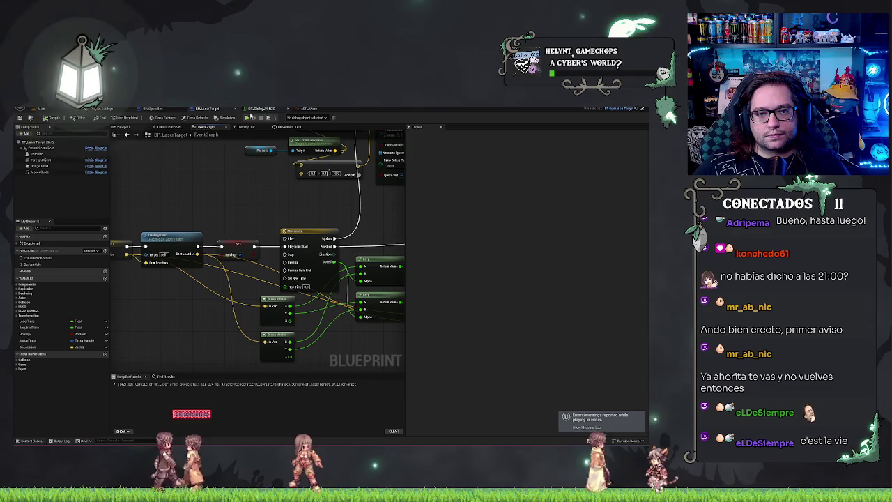
left_click(248, 128)
Connect the loose wire to the SET Ready? node, move that node up-right, and return to the level editor.
mouse_move(252, 283)
left_mouse_down()
mouse_move(261, 263)
mouse_move(185, 246)
left_mouse_up()
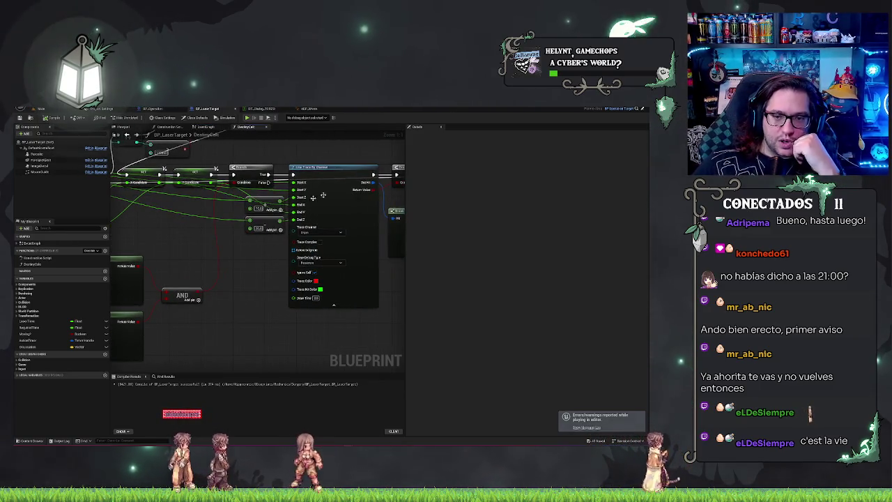
left_click_drag(270, 299, 205, 315)
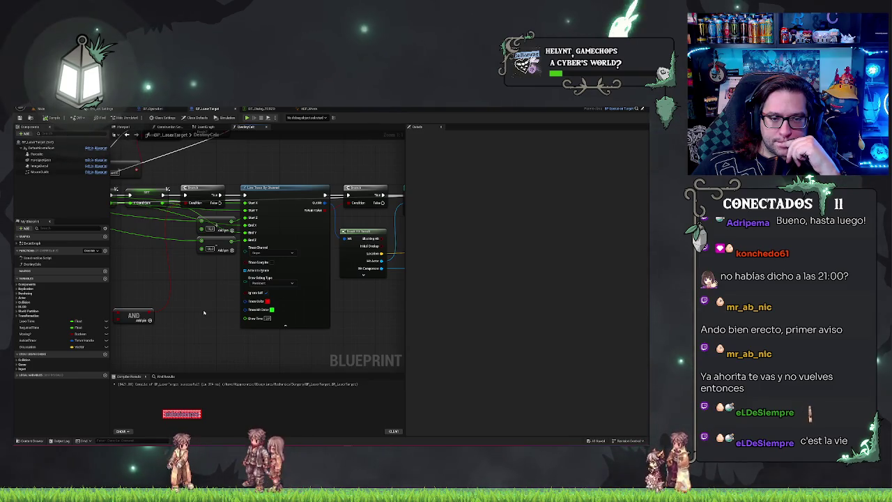
left_click_drag(204, 313, 354, 358)
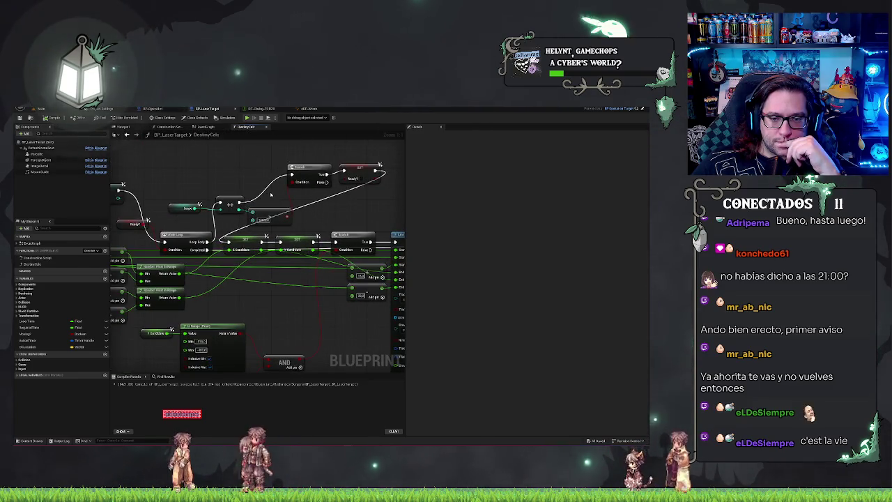
mouse_move(344, 216)
left_mouse_down()
mouse_move(253, 197)
mouse_move(379, 176)
left_mouse_up()
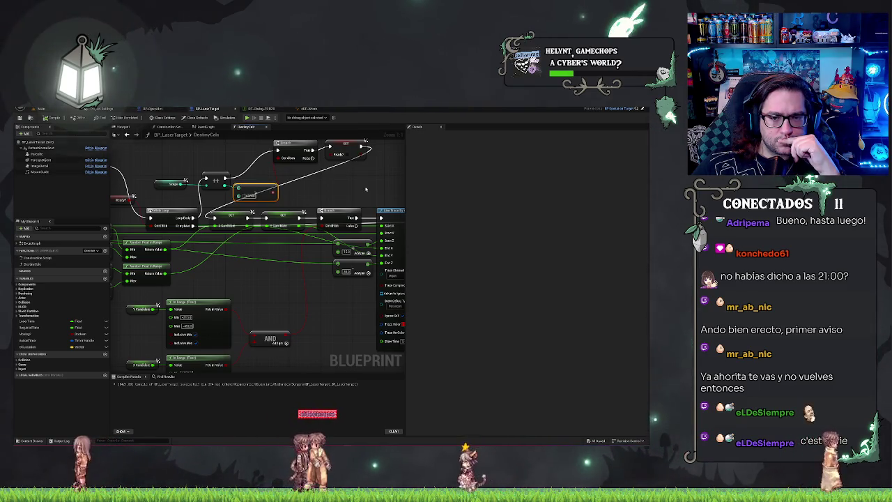
left_click_drag(366, 189, 328, 196)
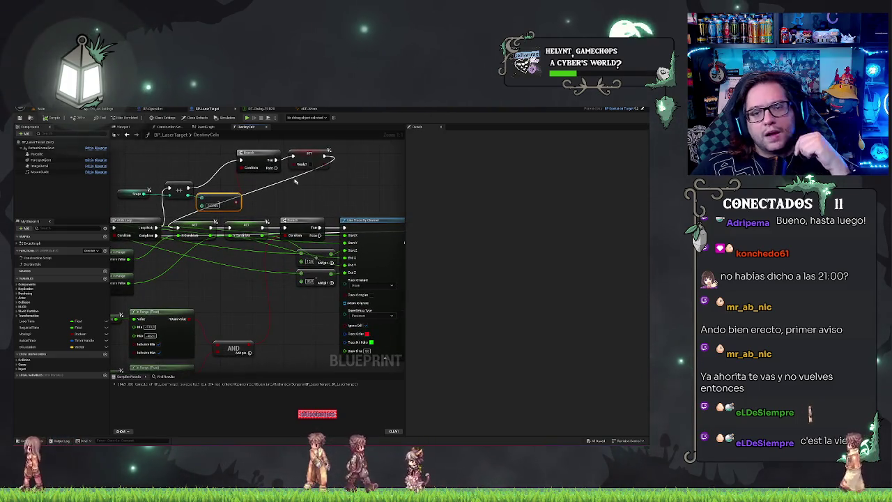
left_click_drag(333, 158, 293, 166)
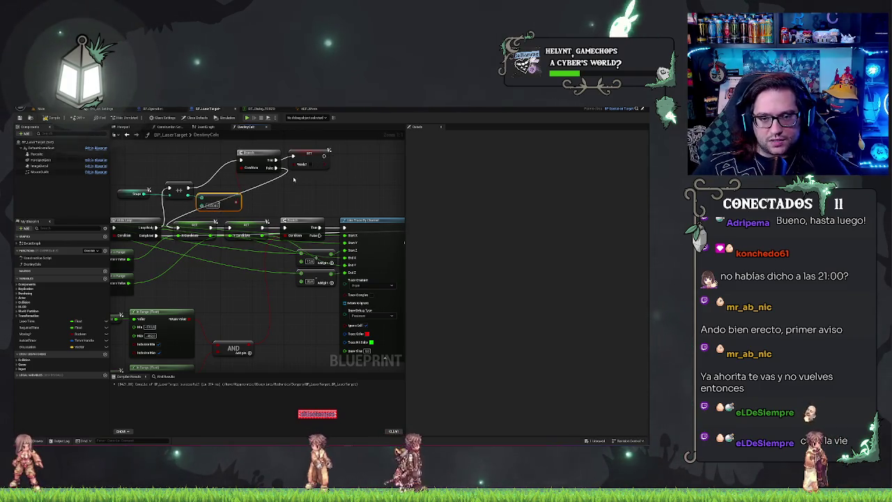
left_click_drag(294, 180, 357, 224)
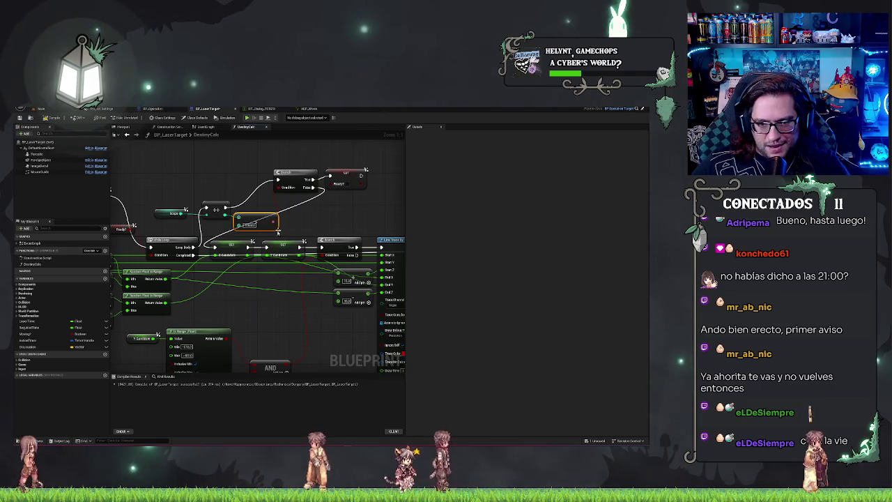
left_click_drag(352, 172, 367, 163)
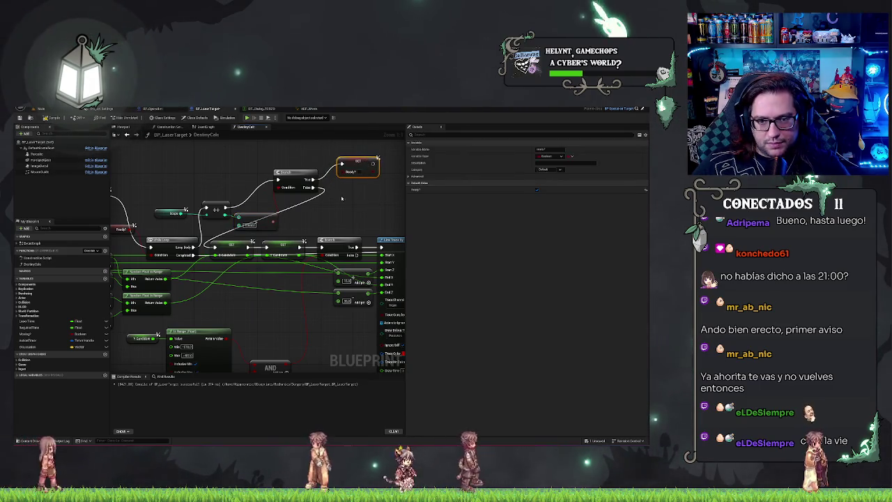
left_click_drag(358, 224, 376, 218)
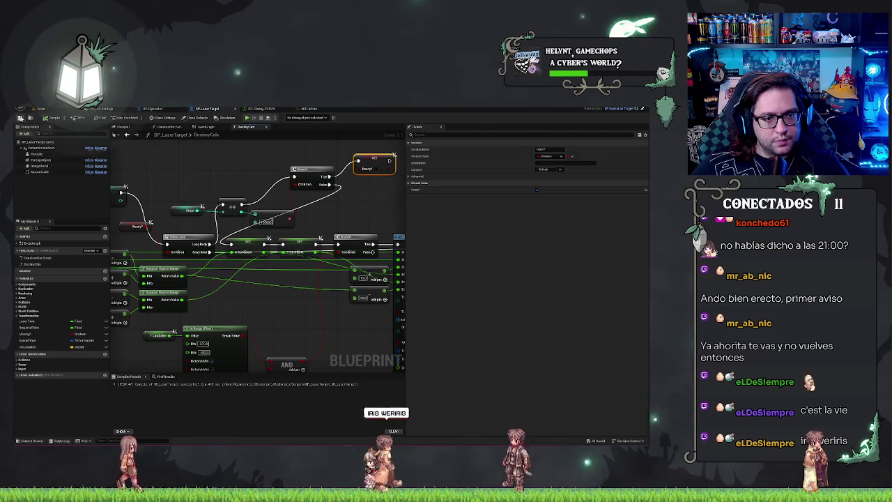
left_click(40, 109)
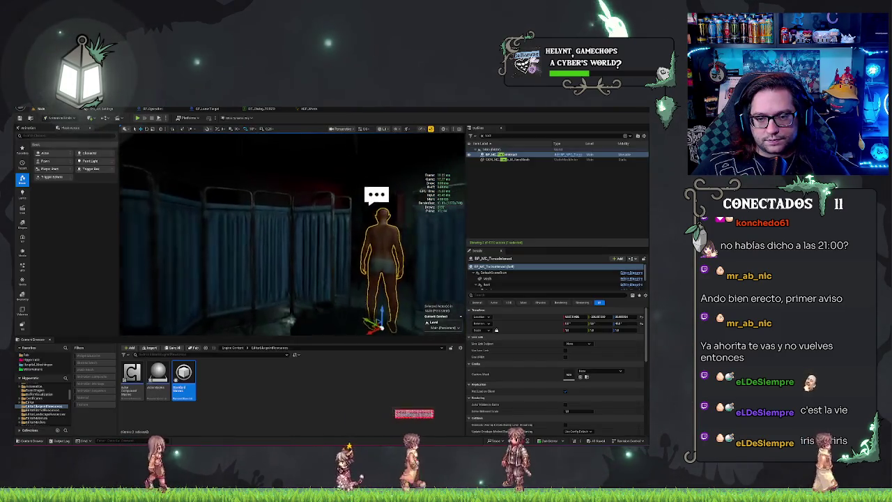
Start a play session, talk to the patient, and cut the incision along the torso guide.
mouse_move(271, 191)
left_mouse_down()
mouse_move(237, 217)
mouse_move(270, 191)
left_mouse_up()
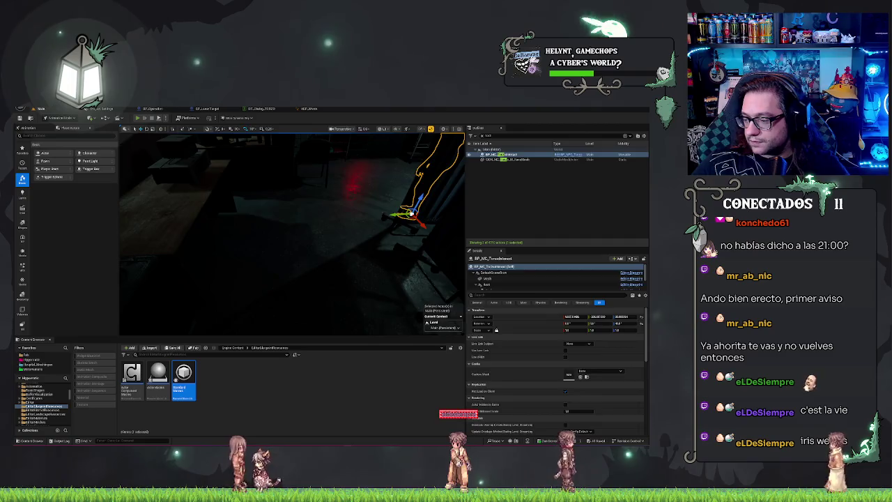
key("alt+p")
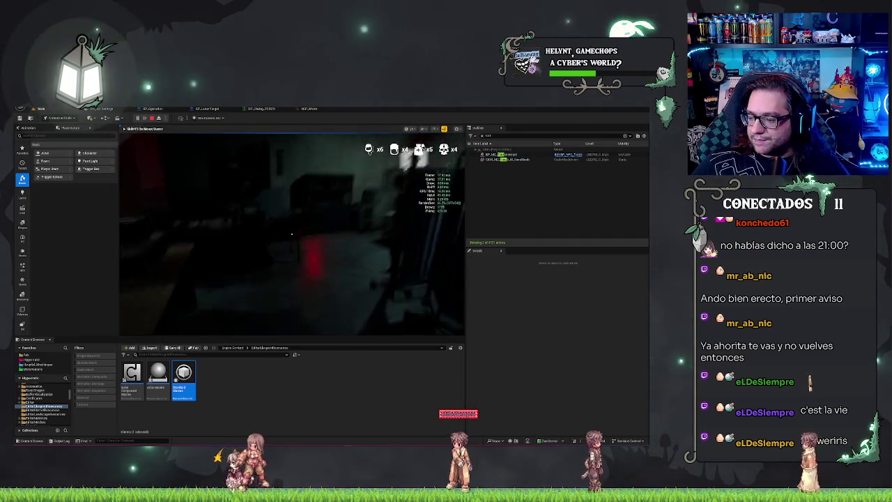
key("e")
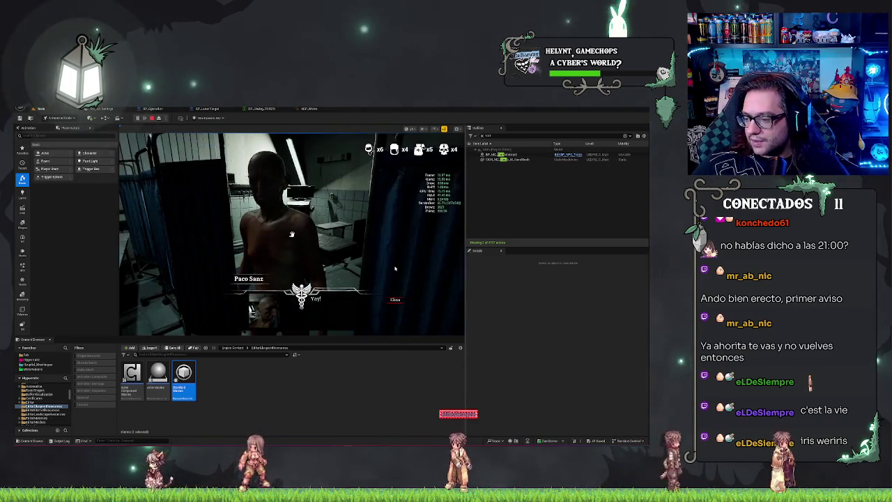
left_click(396, 300)
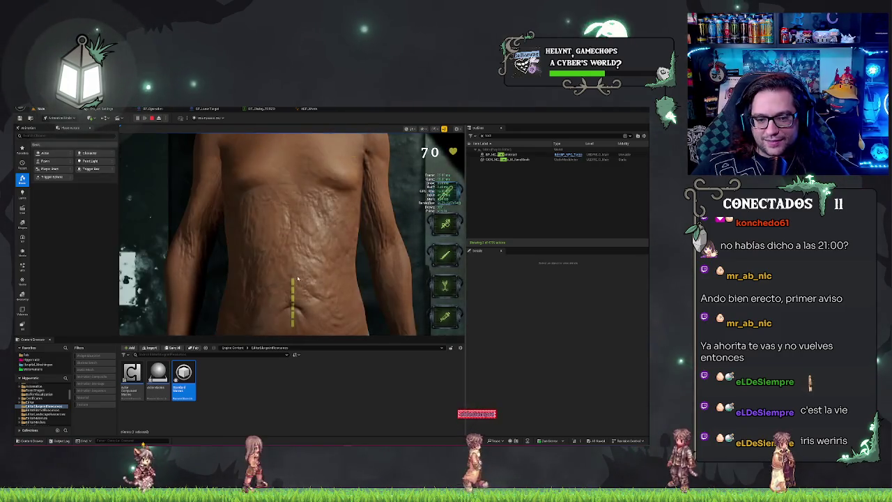
left_click_drag(293, 285, 293, 325)
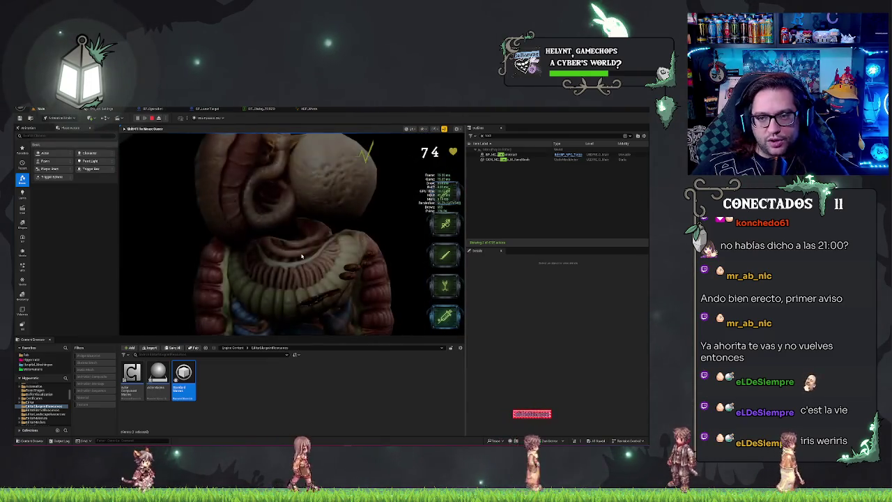
Fire the laser tools across the intestines and other organs, then end the play session.
left_click(304, 272)
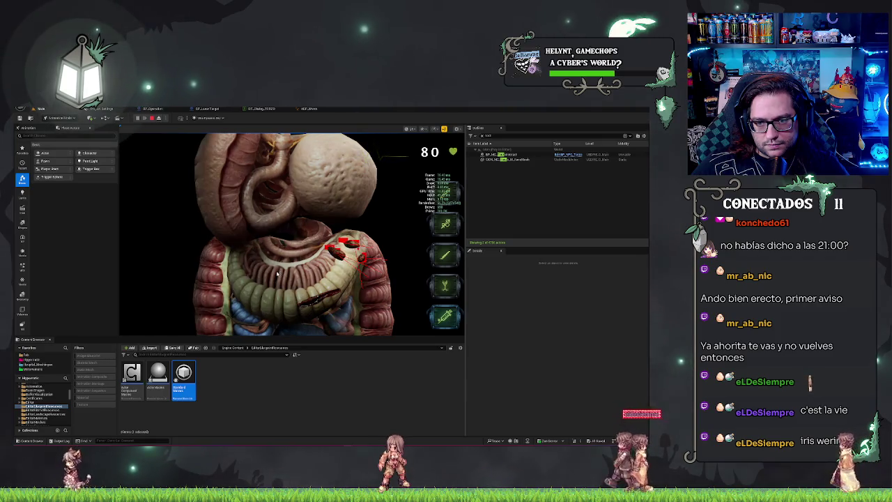
left_click(255, 279)
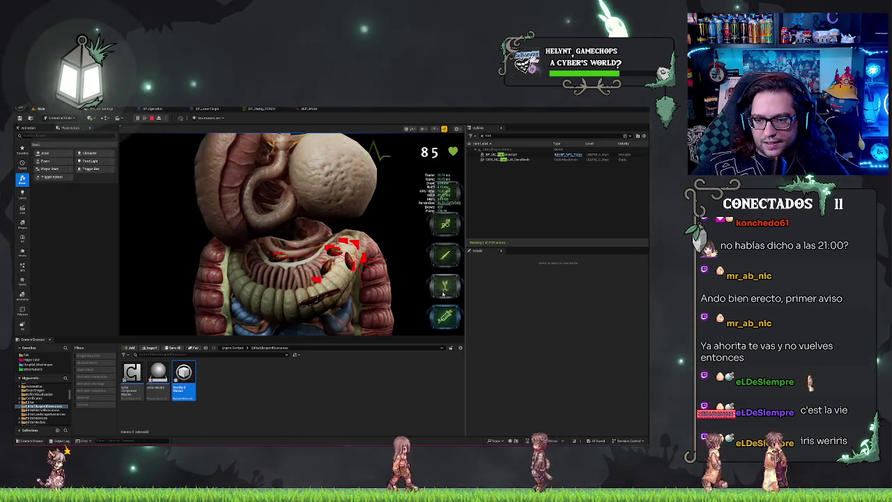
left_click(282, 259)
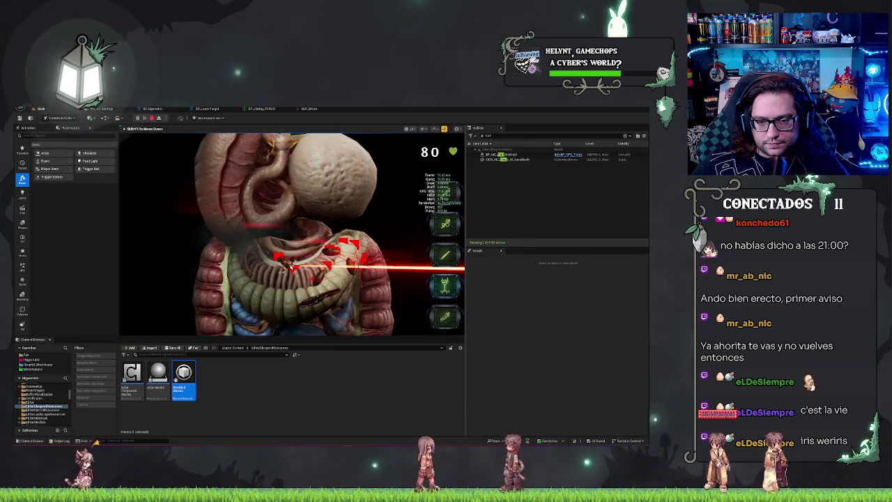
left_click_drag(295, 271, 294, 290)
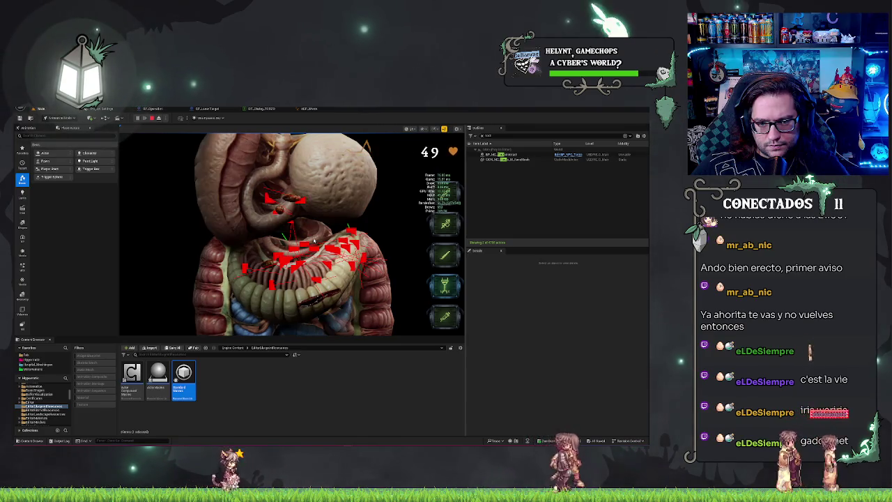
left_click(450, 326)
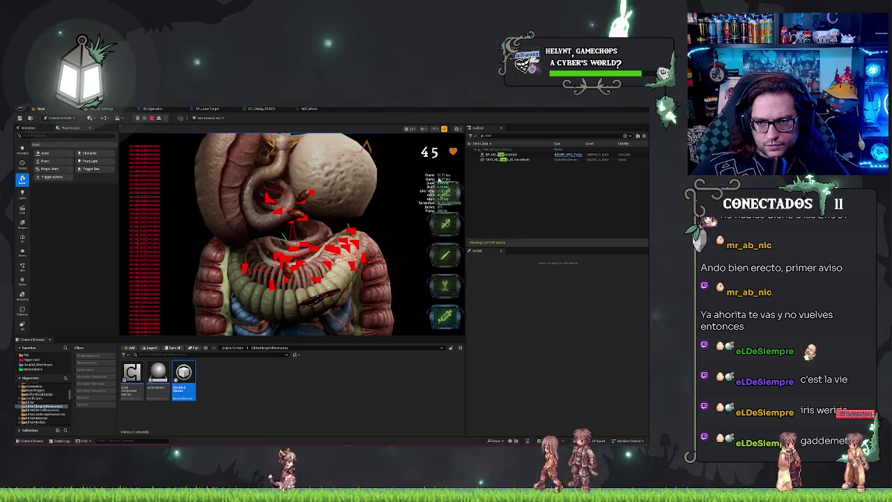
left_click(460, 218)
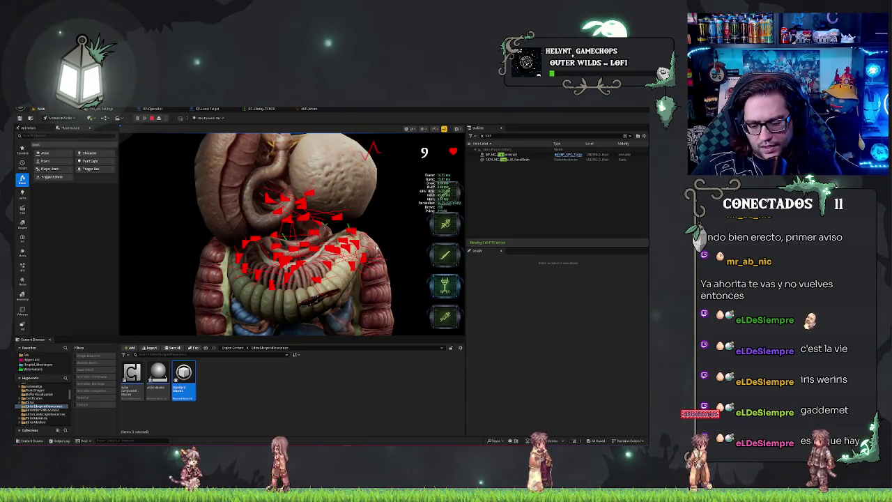
key("Escape")
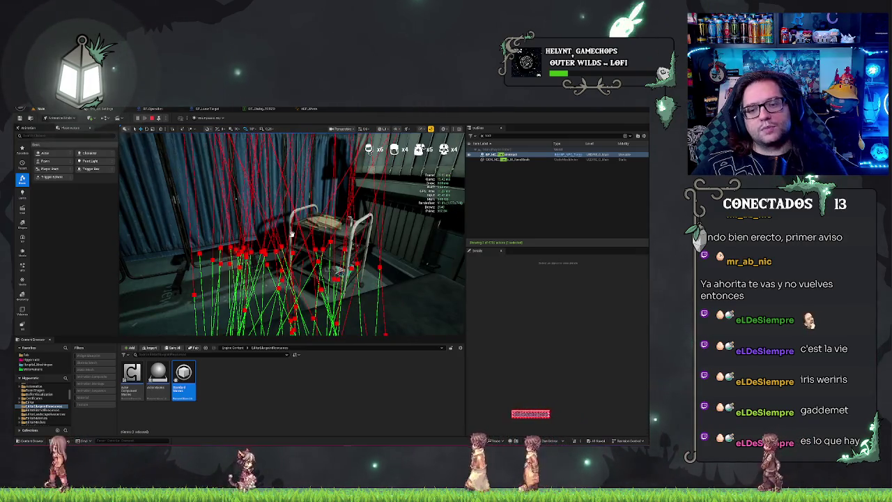
key("Escape")
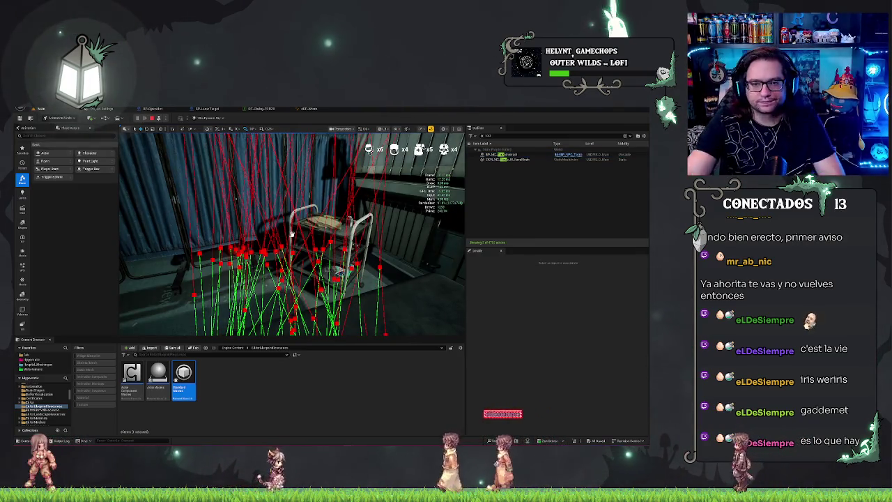
key("Escape")
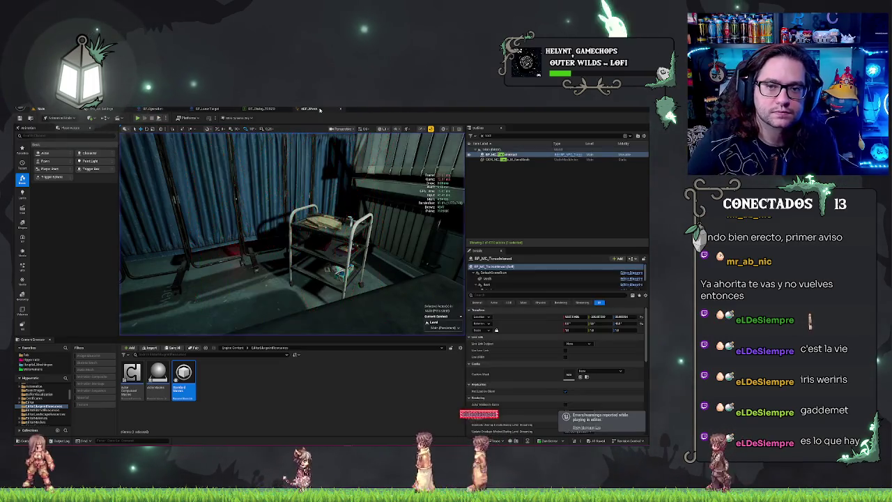
Add a Print String node, searched as 'print', chained off the SET Ready? node's exec output in DestinyCalc.
left_click(207, 109)
mouse_move(230, 188)
left_mouse_down()
mouse_move(164, 188)
mouse_move(233, 198)
left_mouse_up()
mouse_move(343, 207)
left_mouse_down()
mouse_move(232, 207)
mouse_move(417, 223)
left_mouse_up()
left_click_drag(226, 189, 319, 190)
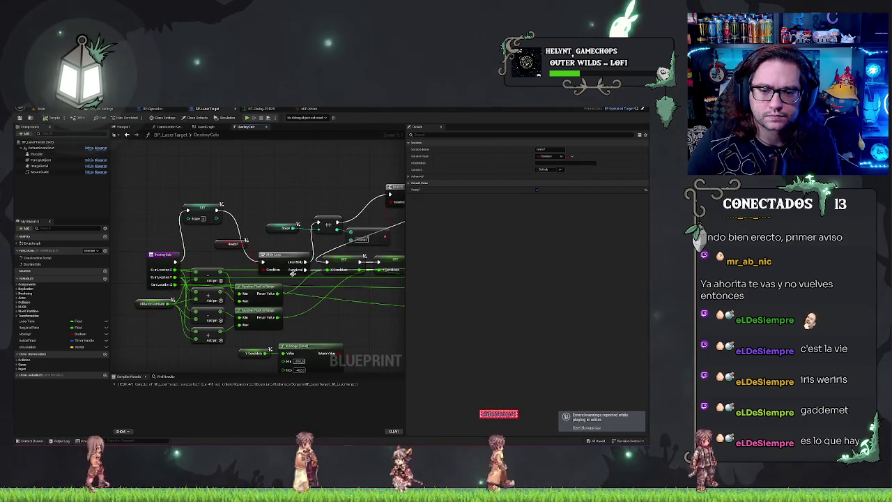
left_click_drag(334, 194, 258, 174)
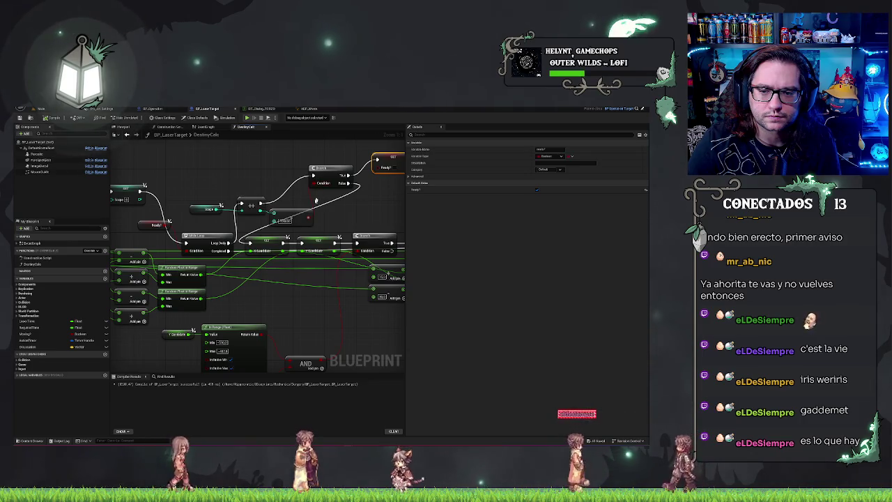
left_click_drag(287, 230, 256, 219)
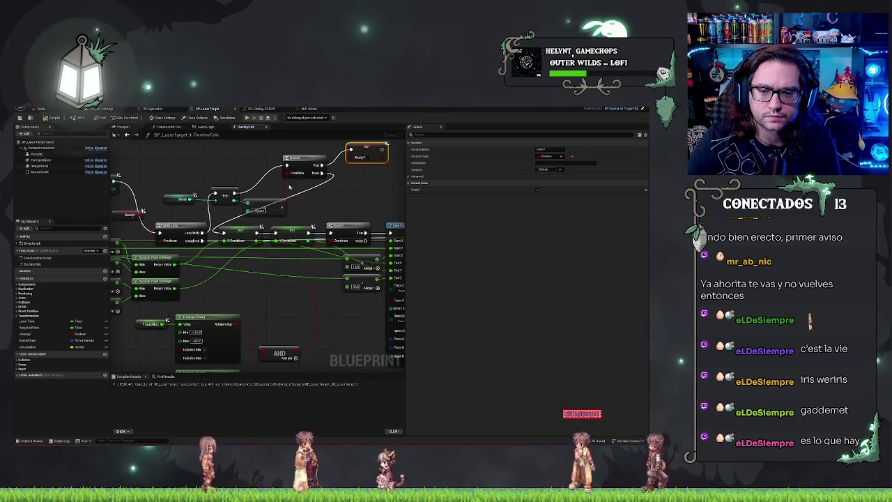
left_click_drag(372, 213, 272, 204)
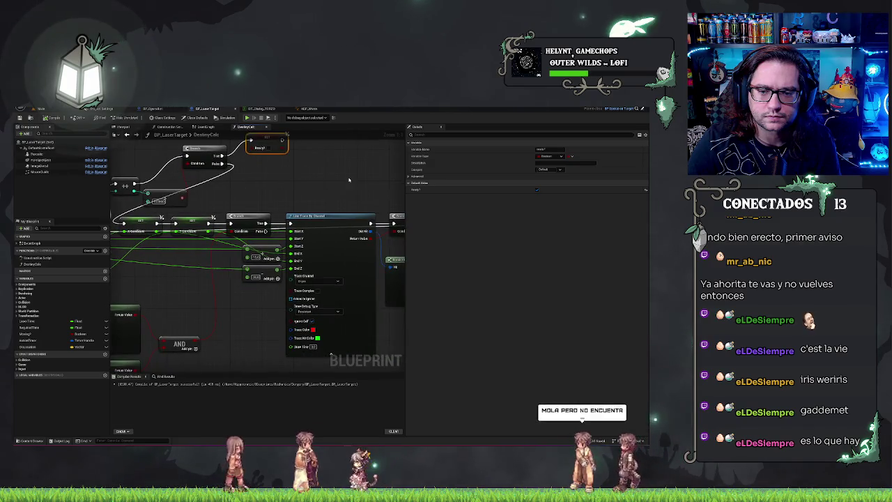
left_click_drag(348, 185, 367, 173)
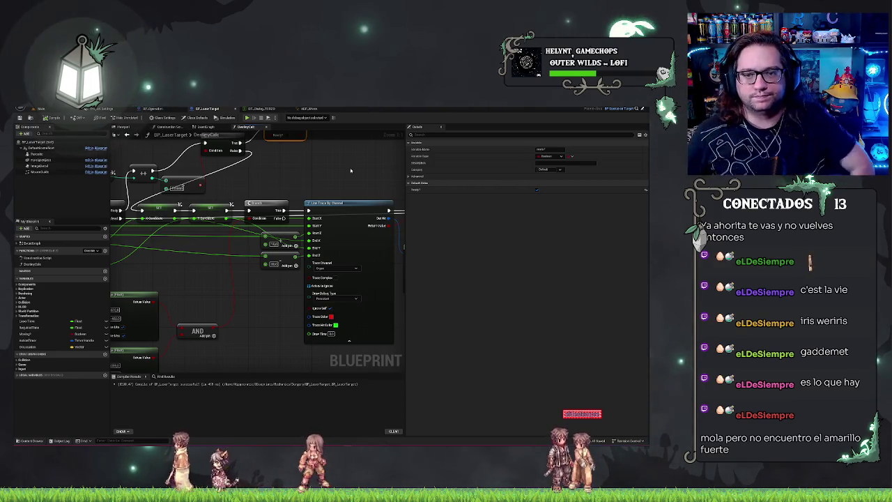
left_click_drag(342, 164, 346, 210)
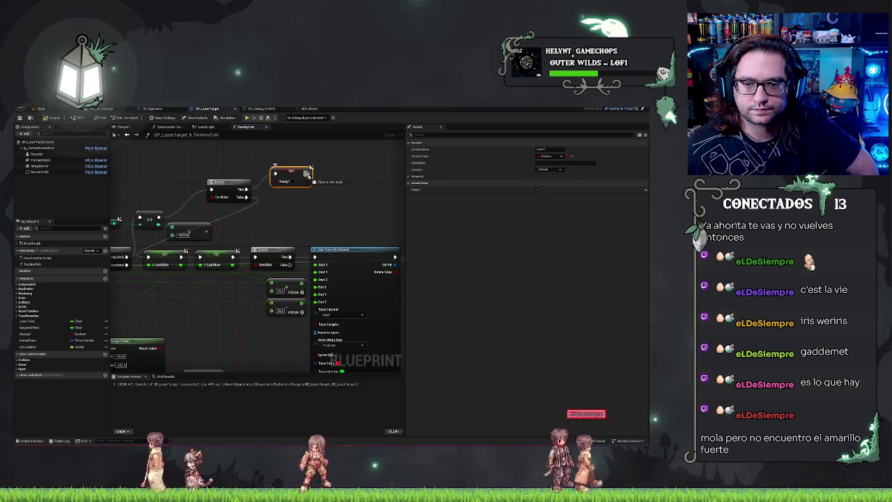
left_click_drag(311, 168, 335, 176)
type("print")
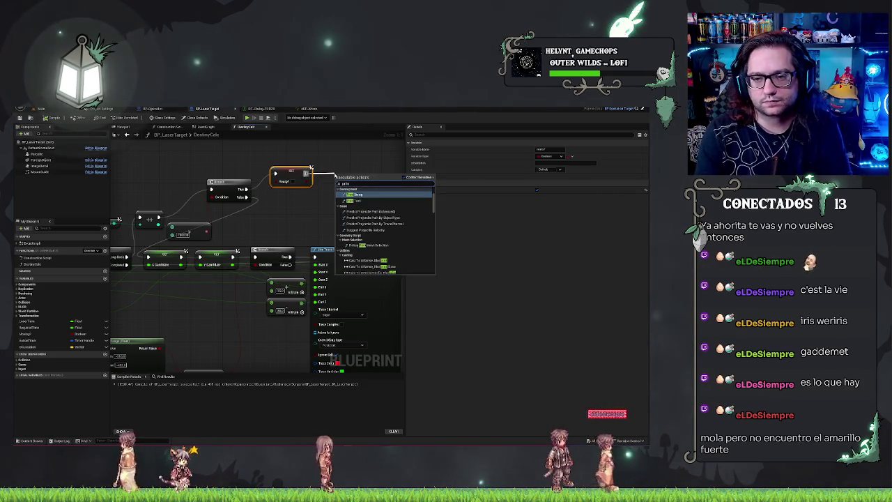
key("Return")
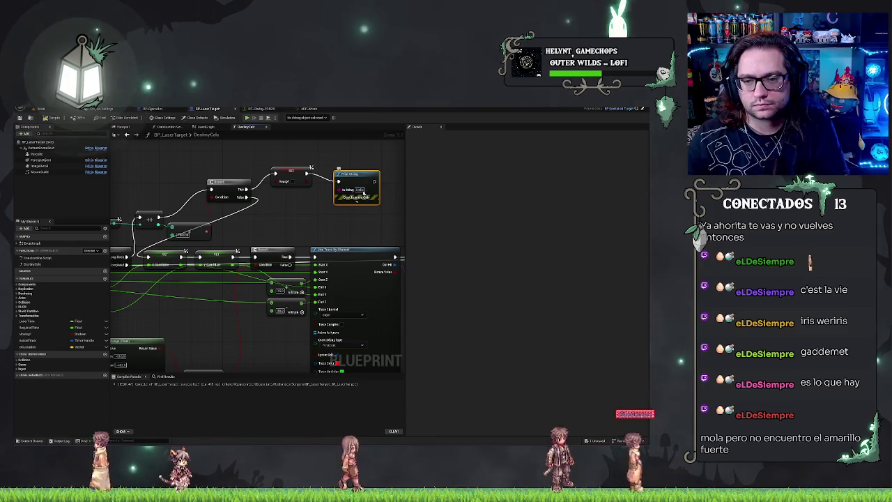
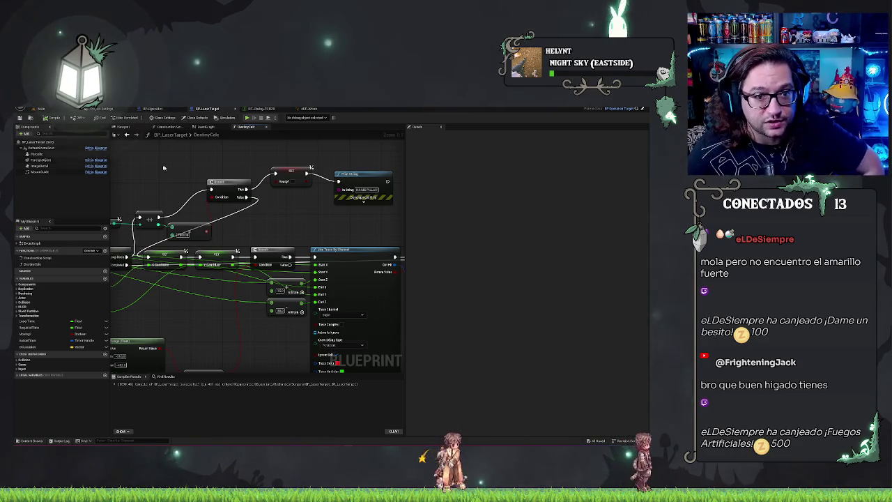
Switch from the BP_LaserTarget Blueprint editor back to the level editor viewport.
left_click(42, 110)
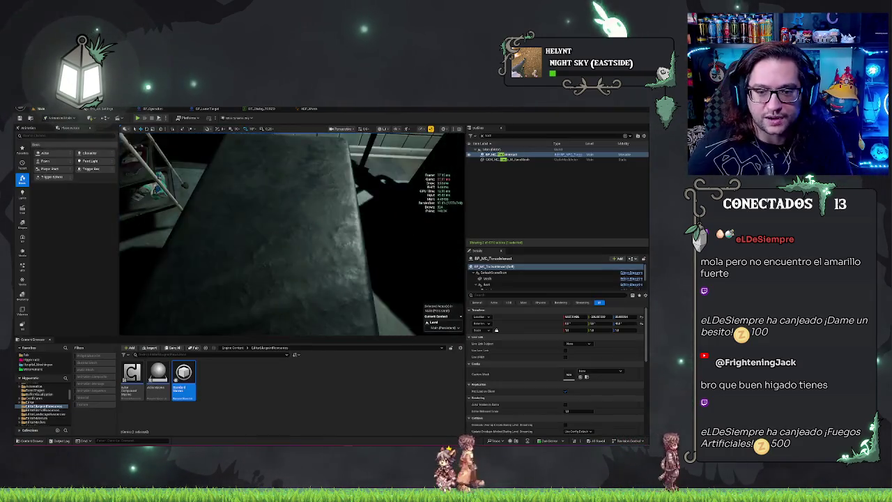